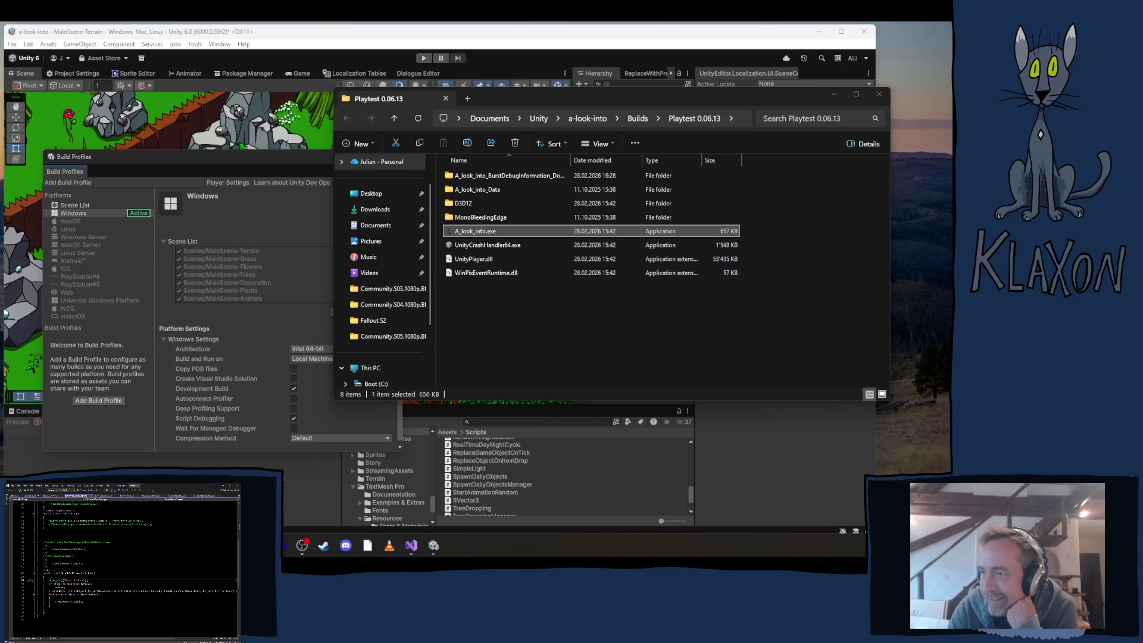
# Launch A_look_into.exe from the Playtest 0.06.13 builds folder
pyautogui.doubleClick(466, 231)
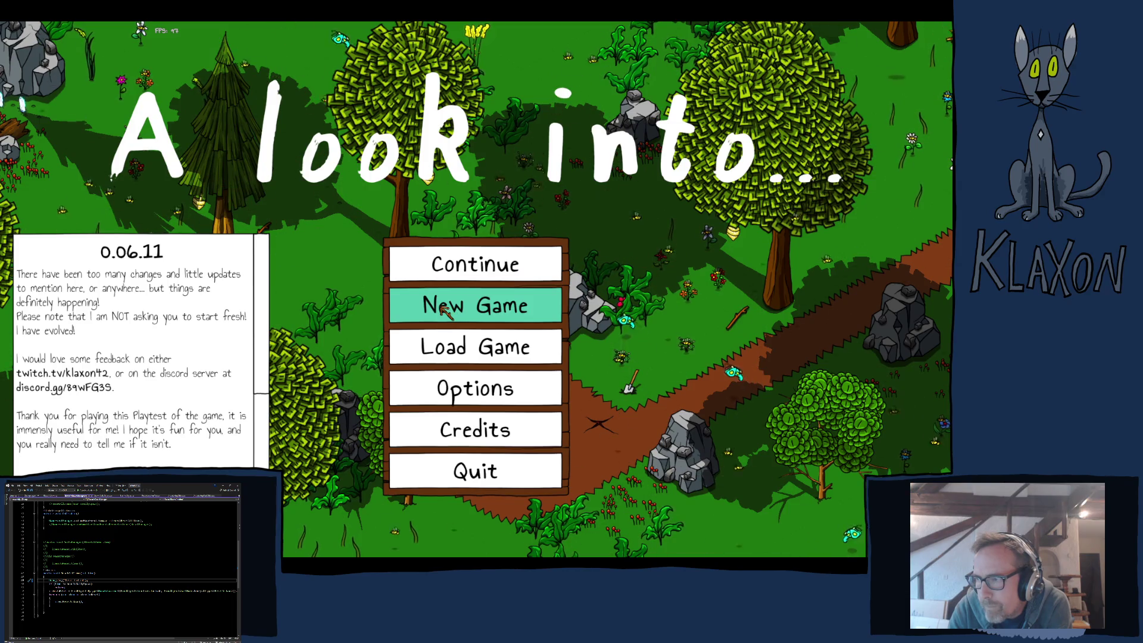
# Start a fresh New Game, confirm it, and accept the default character
pyautogui.click(444, 309)
pyautogui.click(445, 370)
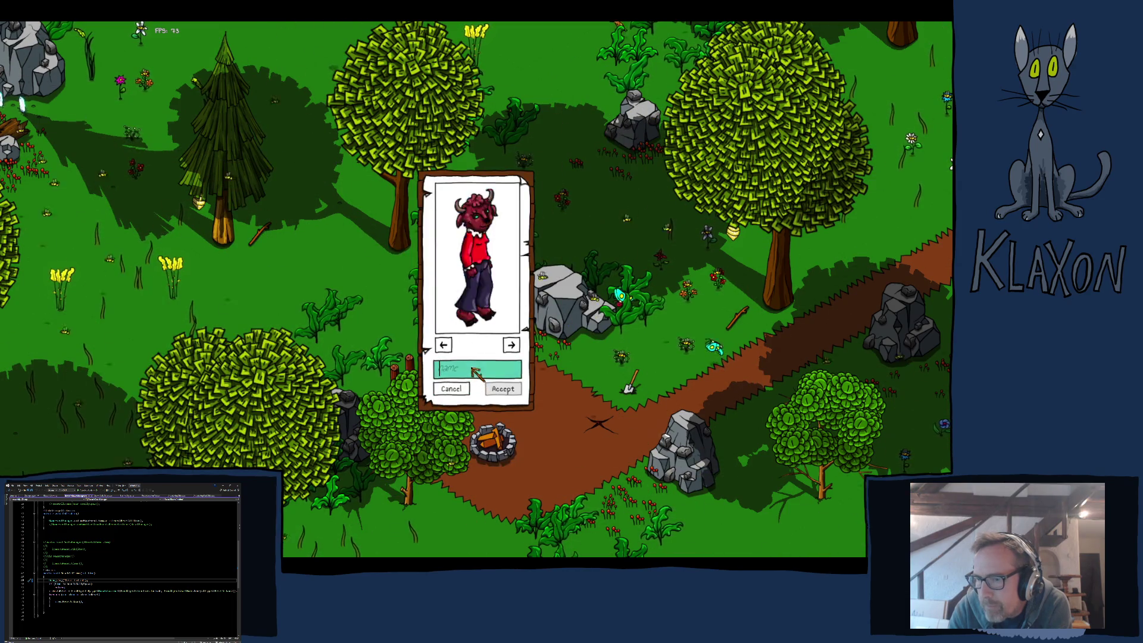
pyautogui.click(504, 390)
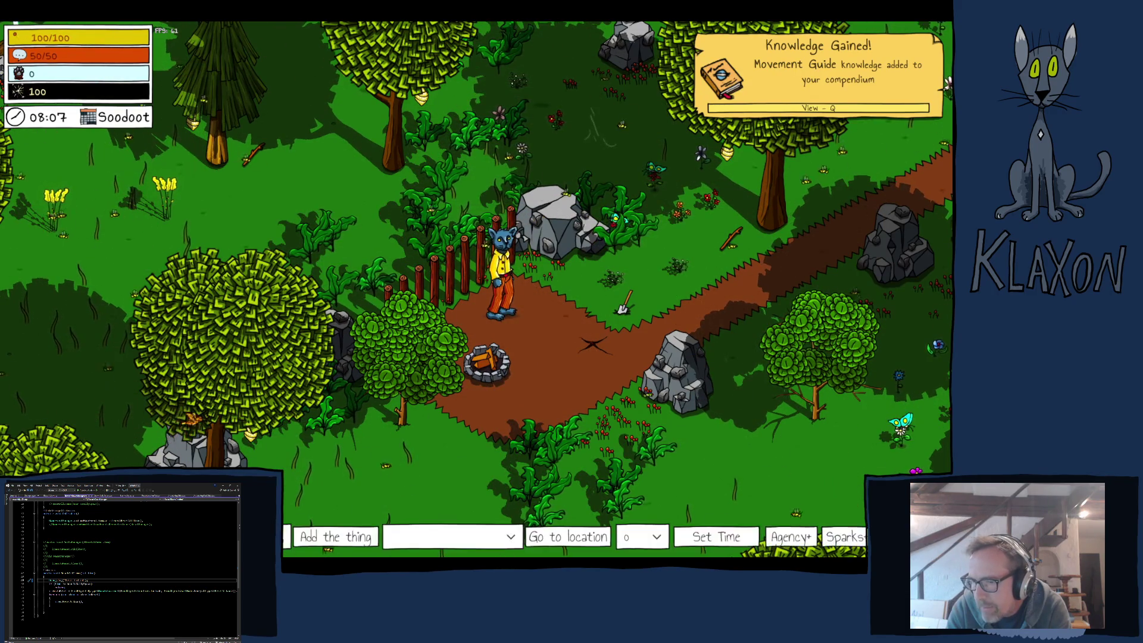
# Use the debug bar to set the in-game clock to 04:00
pyautogui.click(481, 538)
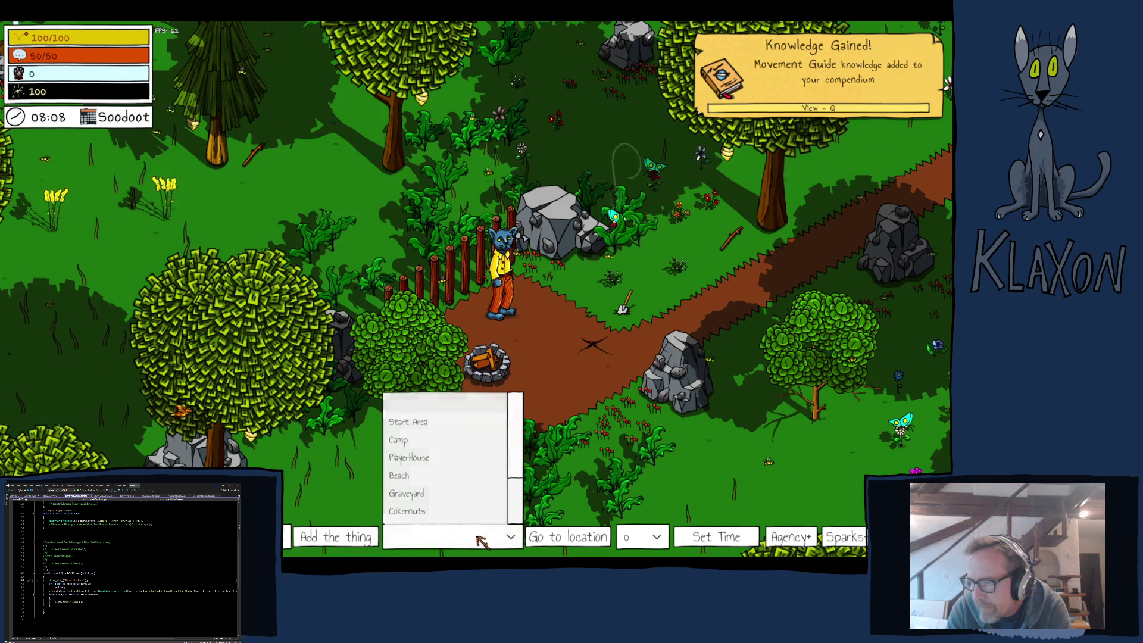
pyautogui.click(439, 537)
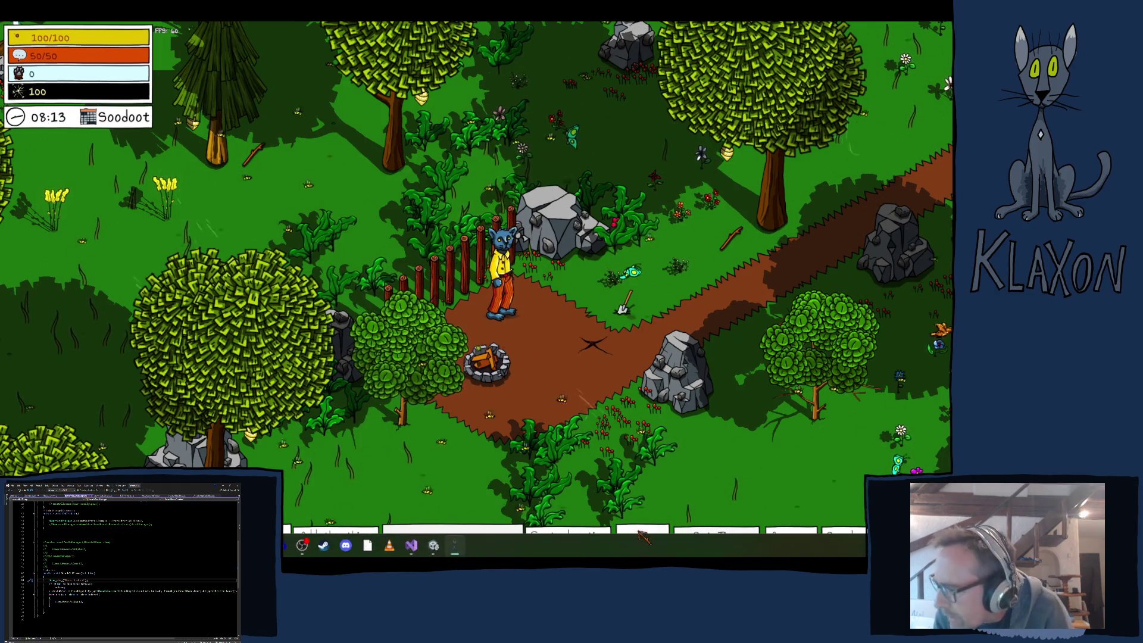
pyautogui.click(657, 537)
pyautogui.click(637, 475)
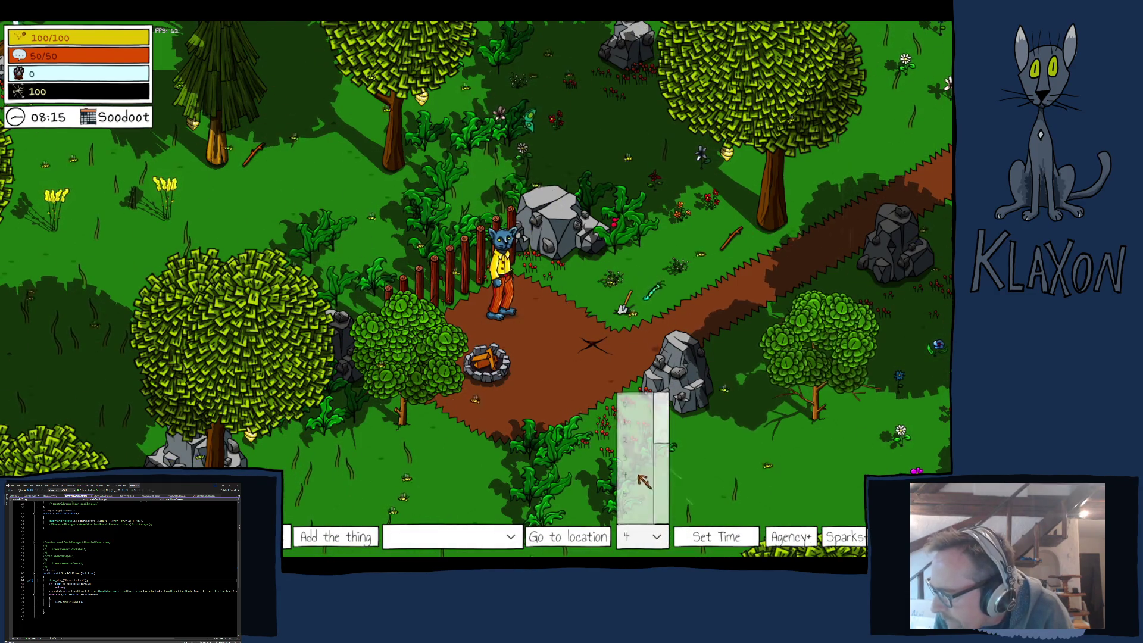
pyautogui.click(697, 537)
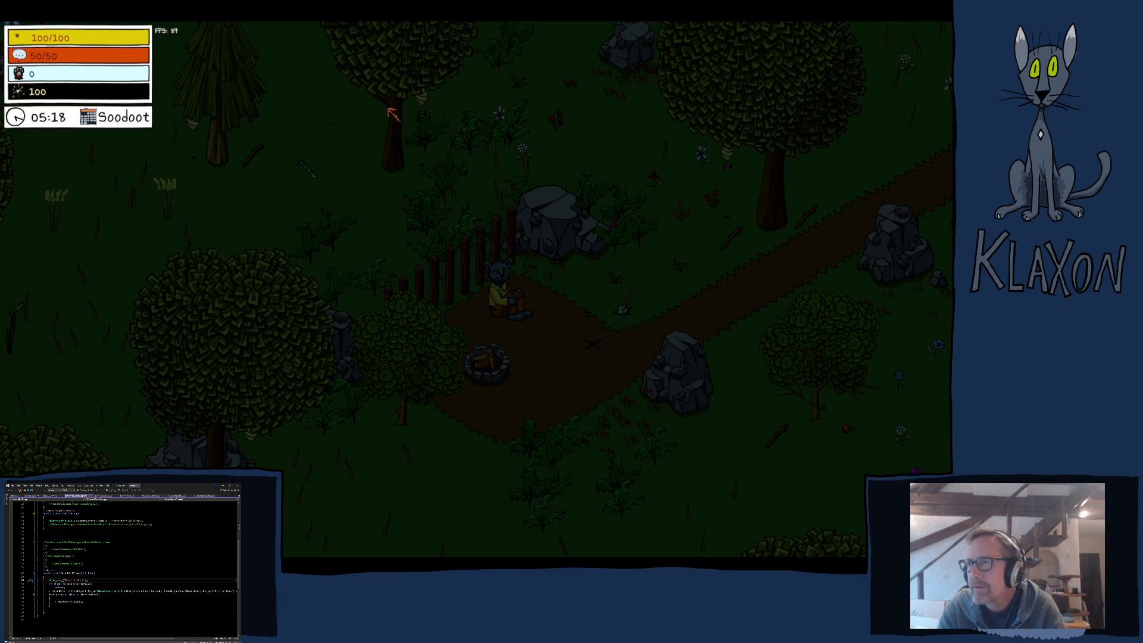
# Let the night run until about 05:18, then pause the game with Escape
pyautogui.press('Escape')
# Quit the game and inspect the TrySpawnBeehive call in ResetAtDawn in SpawnDailyObjects.cs
pyautogui.click(474, 433)
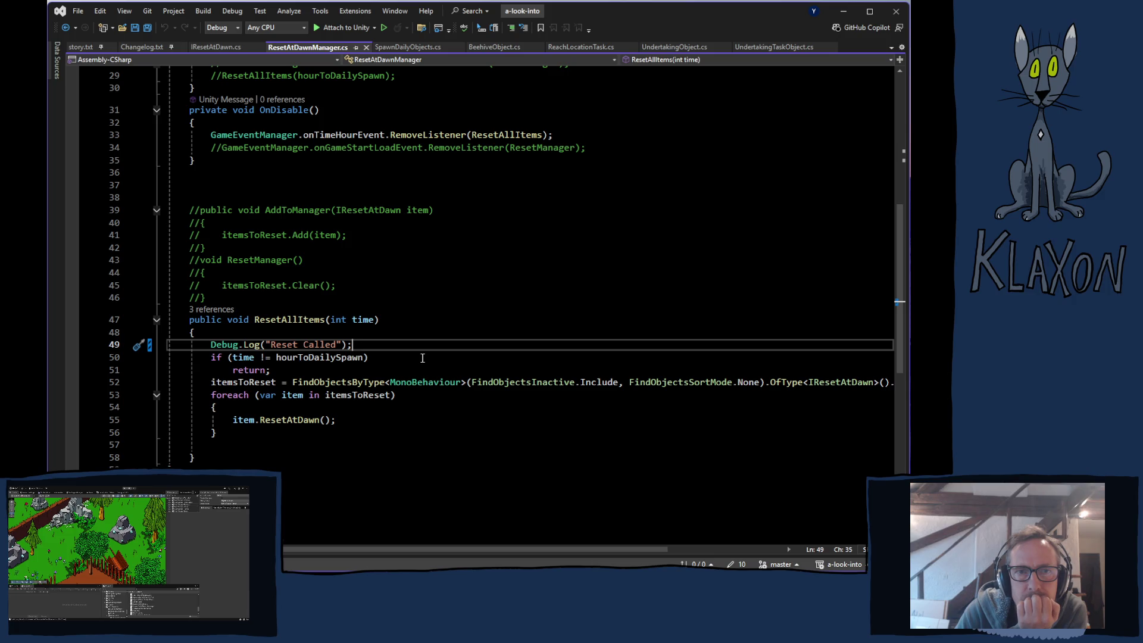
pyautogui.click(400, 49)
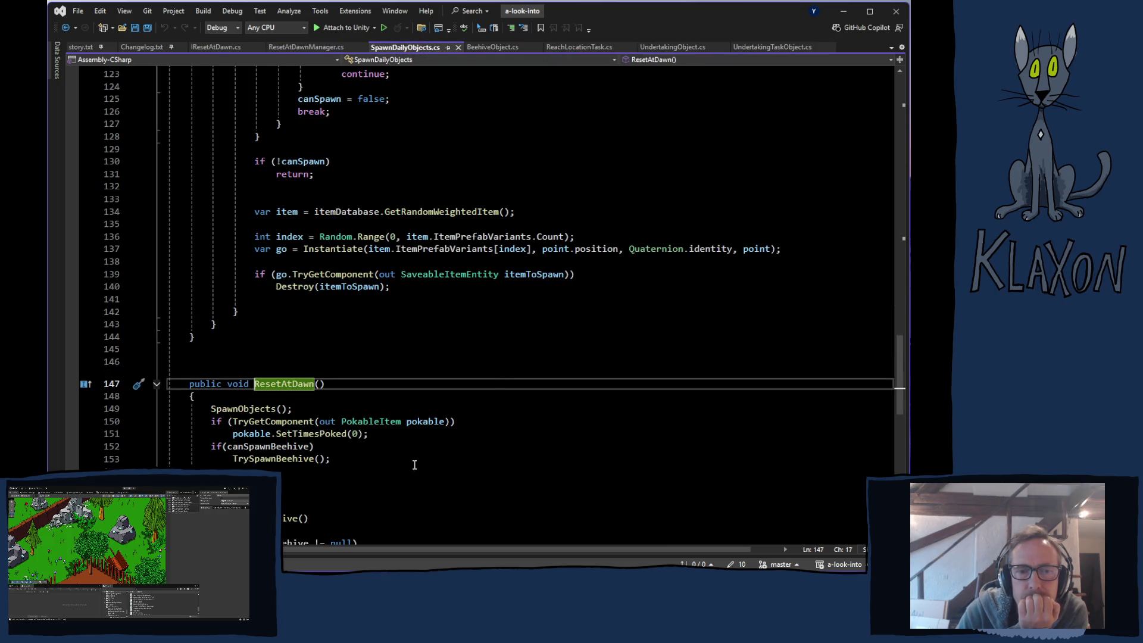
pyautogui.click(260, 459)
pyautogui.scroll(-3, 250, 462)
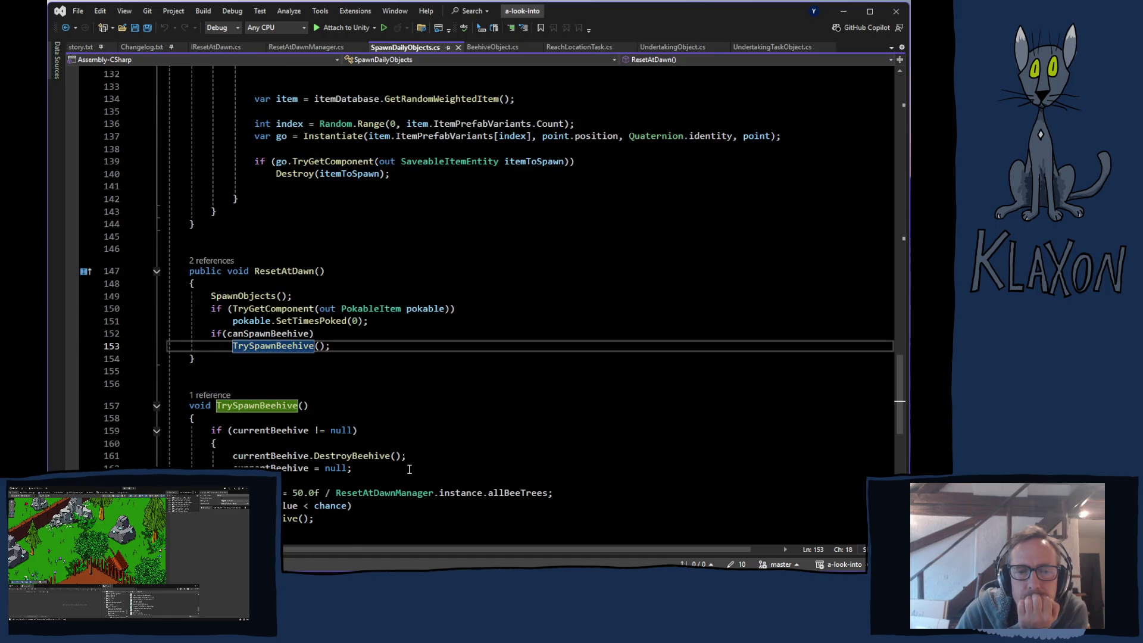
pyautogui.scroll(-2, 413, 468)
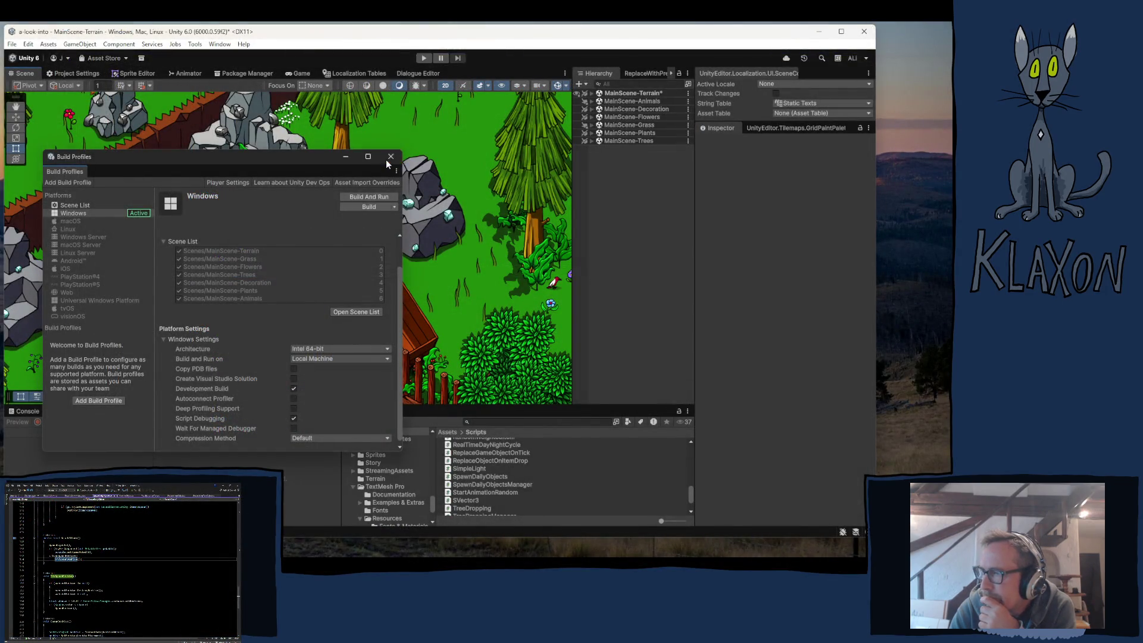
# Close Build Profiles and expand MainScene-Trees > Trees > Bushes in the Hierarchy
pyautogui.click(390, 157)
pyautogui.click(591, 93)
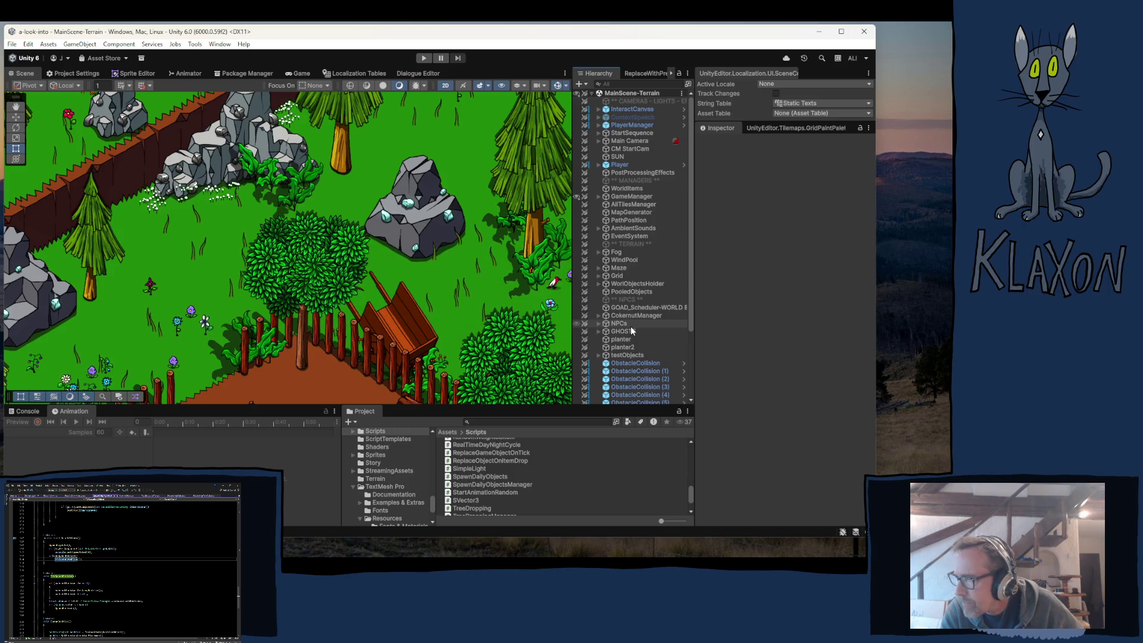
pyautogui.click(592, 93)
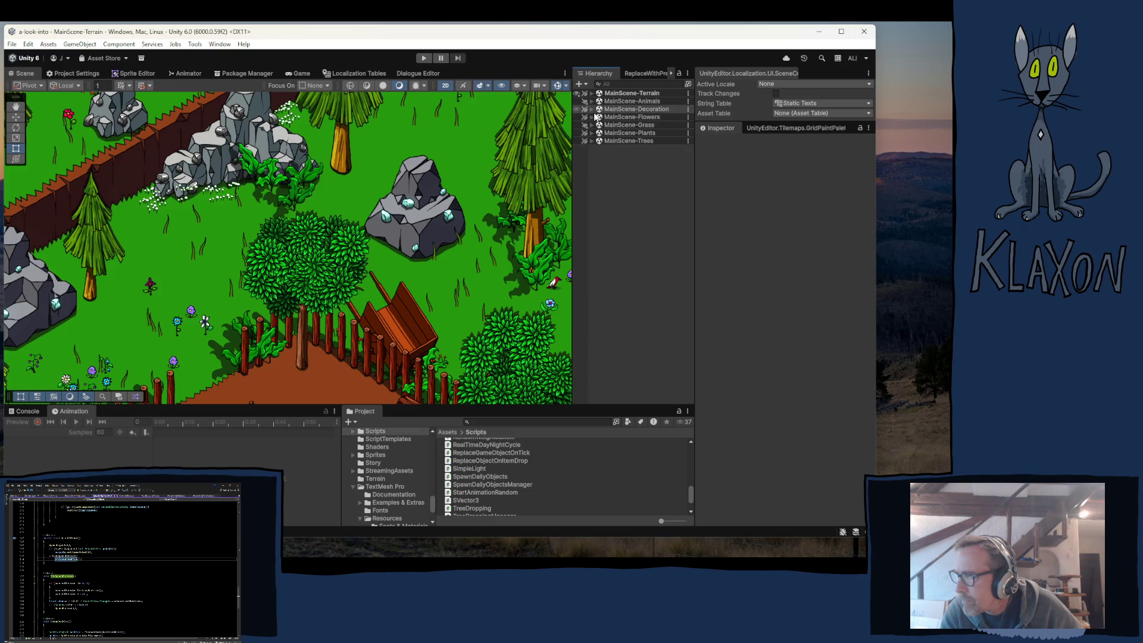
pyautogui.click(598, 148)
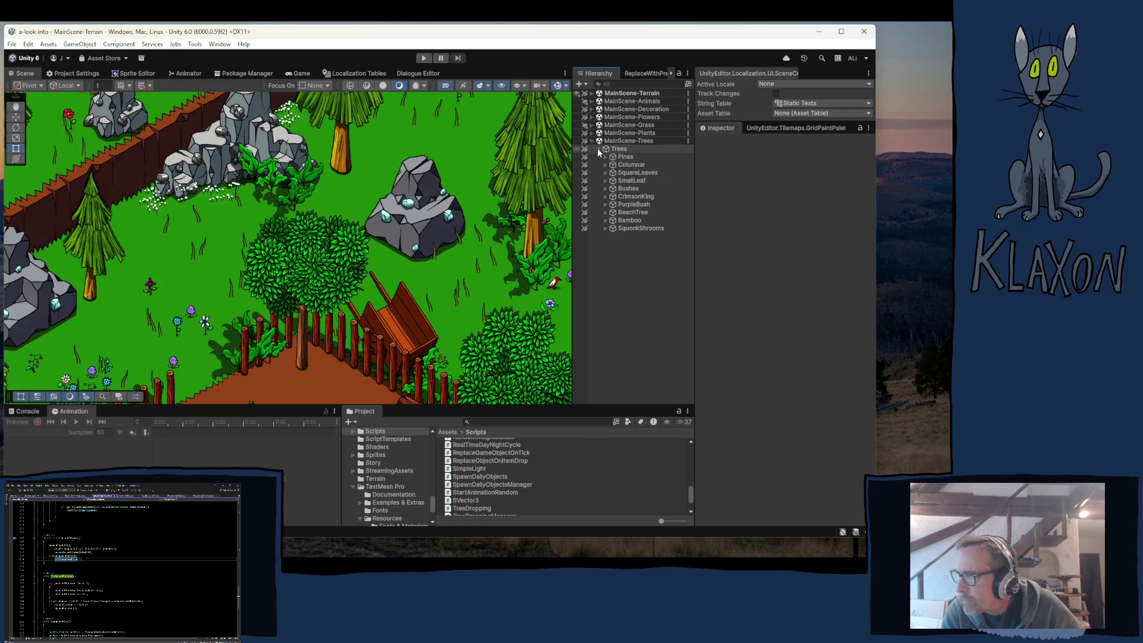
pyautogui.click(606, 188)
# On the selected GeneratedTree-Bush objects, toggle Can Spawn Beehive off and revert it to the prefab value
pyautogui.click(632, 197)
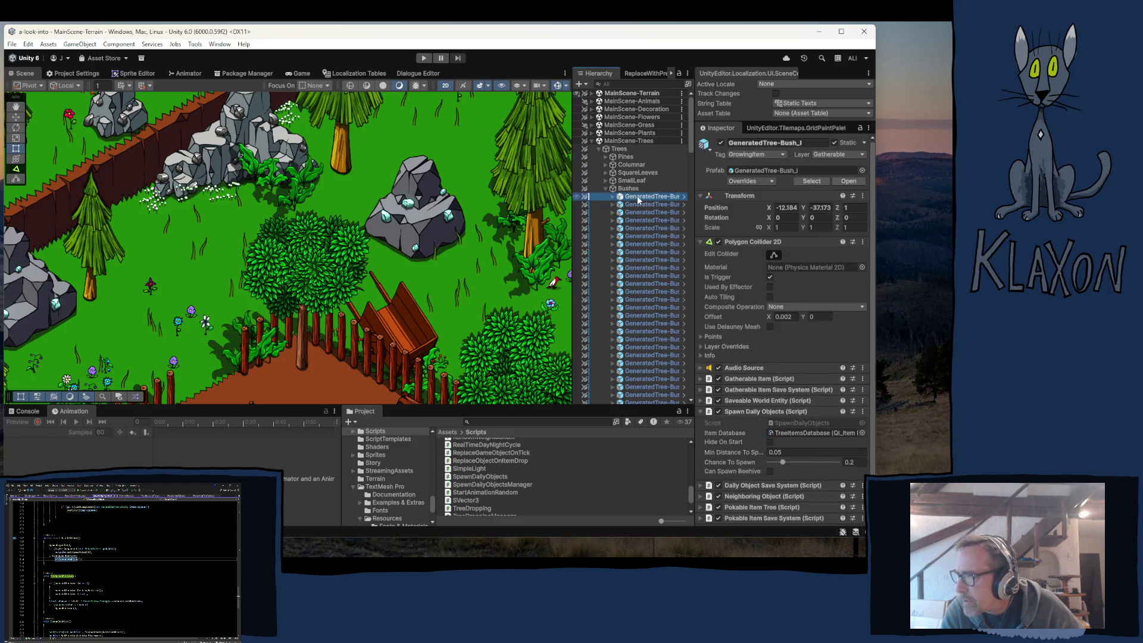
pyautogui.click(744, 240)
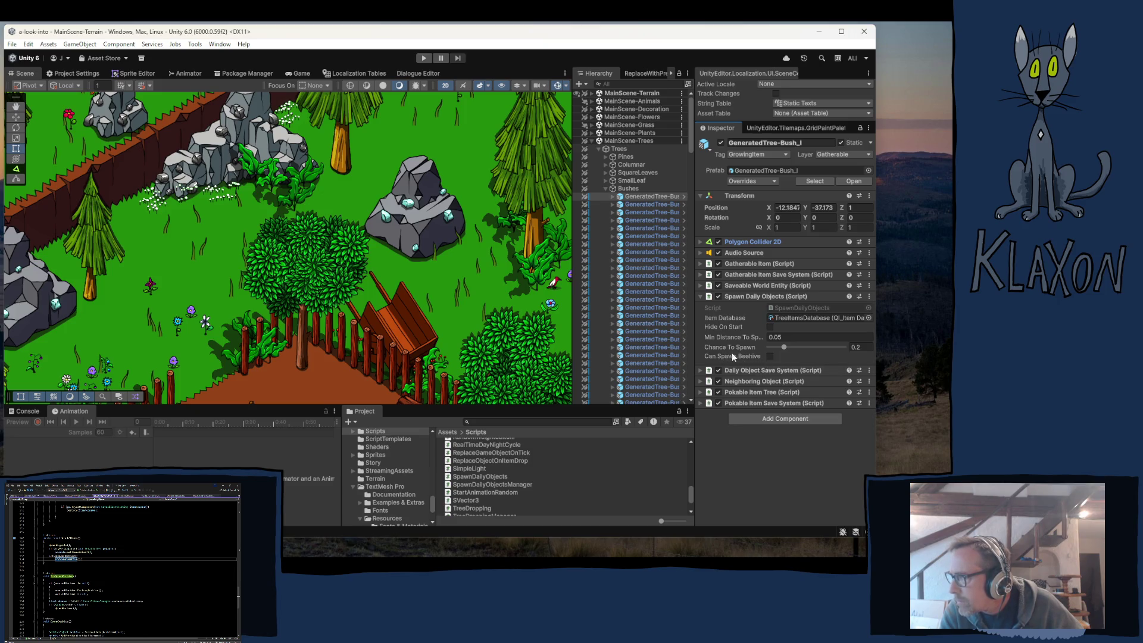
pyautogui.click(769, 357)
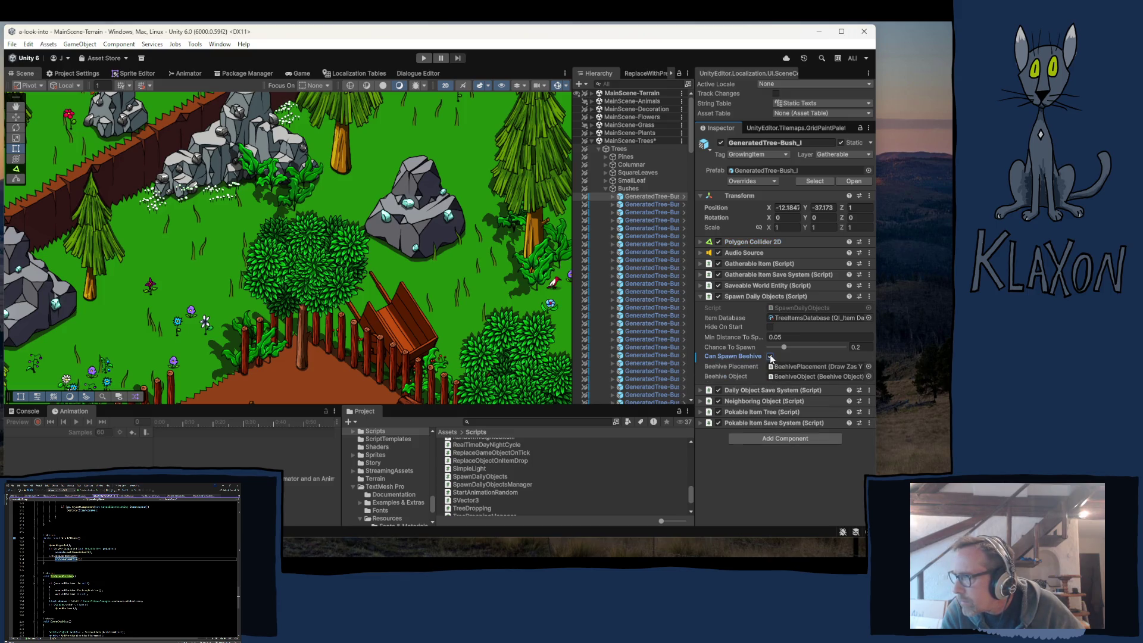
pyautogui.click(770, 357)
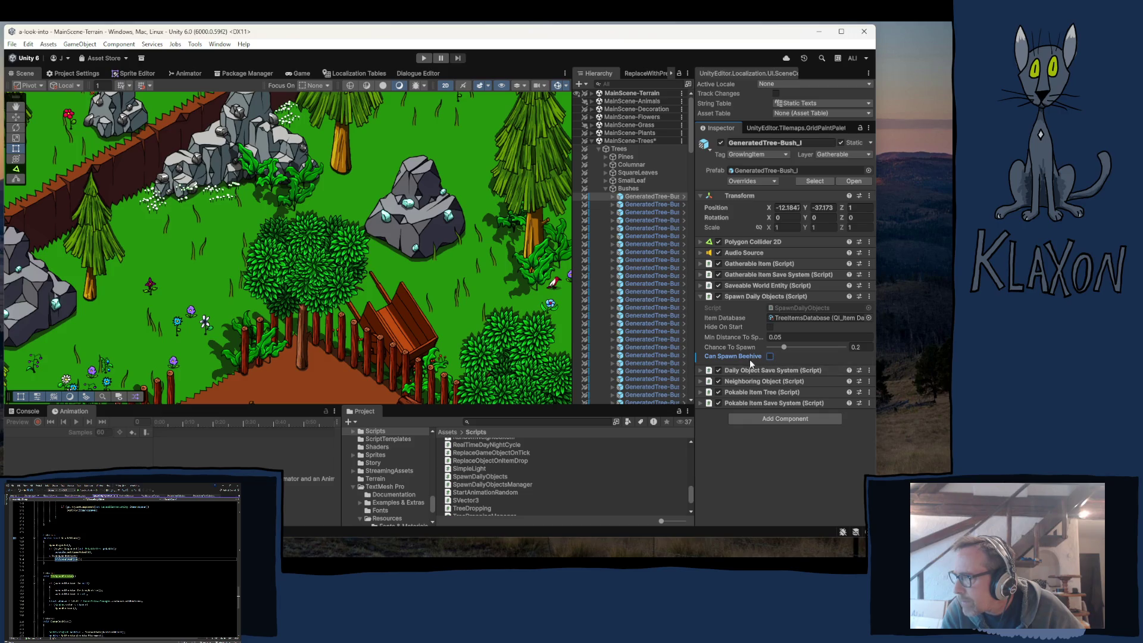
pyautogui.rightClick(709, 356)
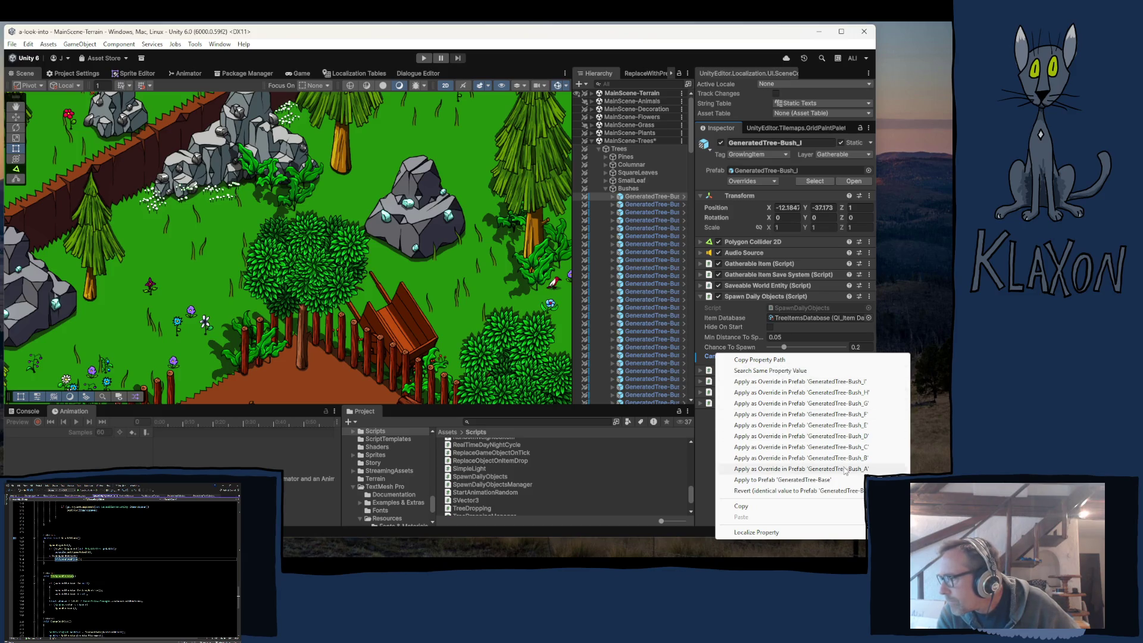
pyautogui.click(801, 490)
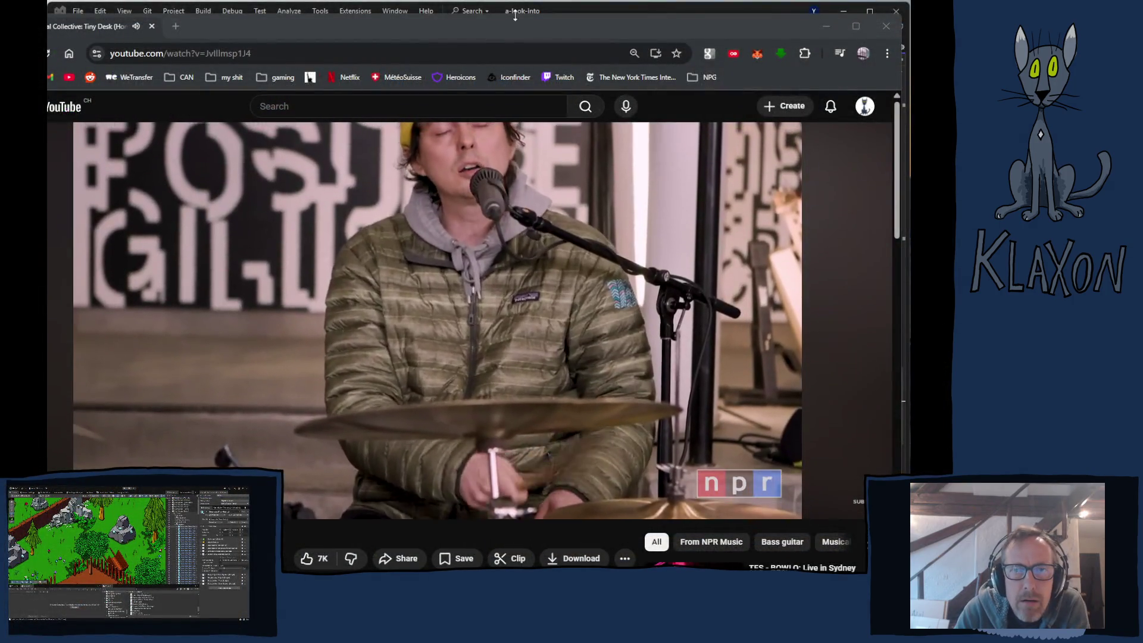
# Bring the browser window playing the Tiny Desk video into focus
pyautogui.click(513, 19)
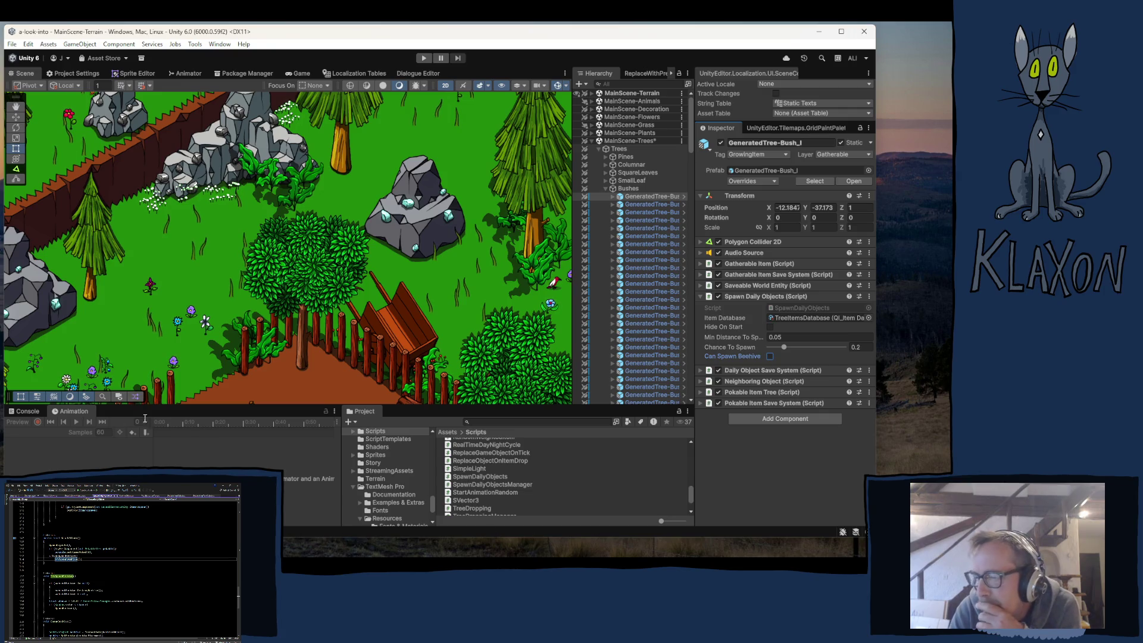
# Clear all messages from Unity's Console, then switch over to the SpawnDailyObjects code
pyautogui.click(27, 411)
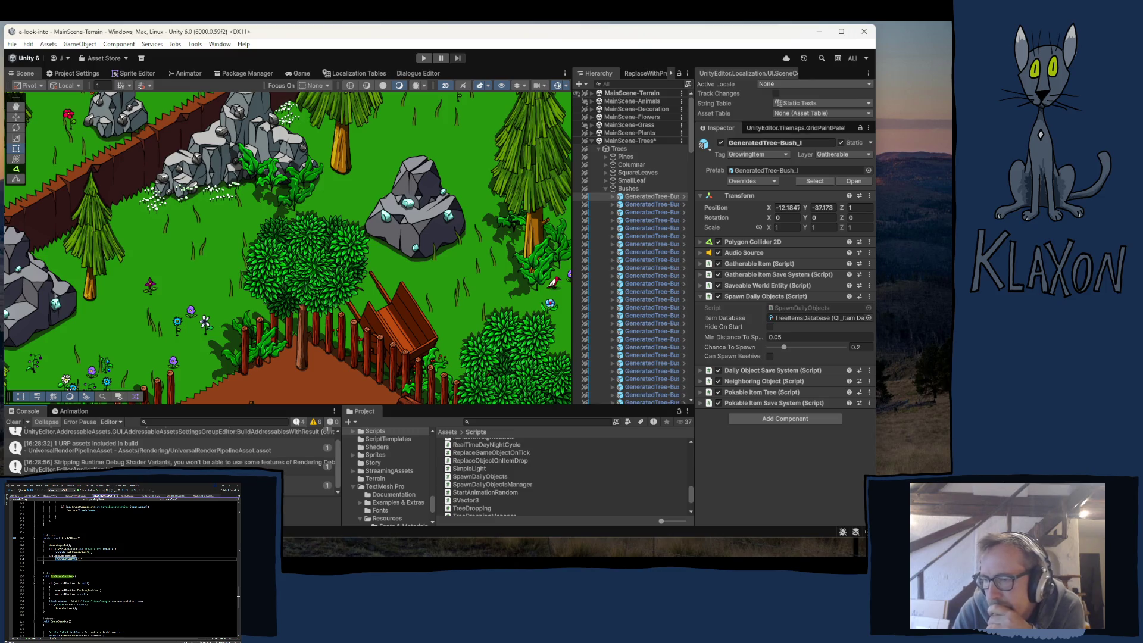
pyautogui.scroll(1, 173, 453)
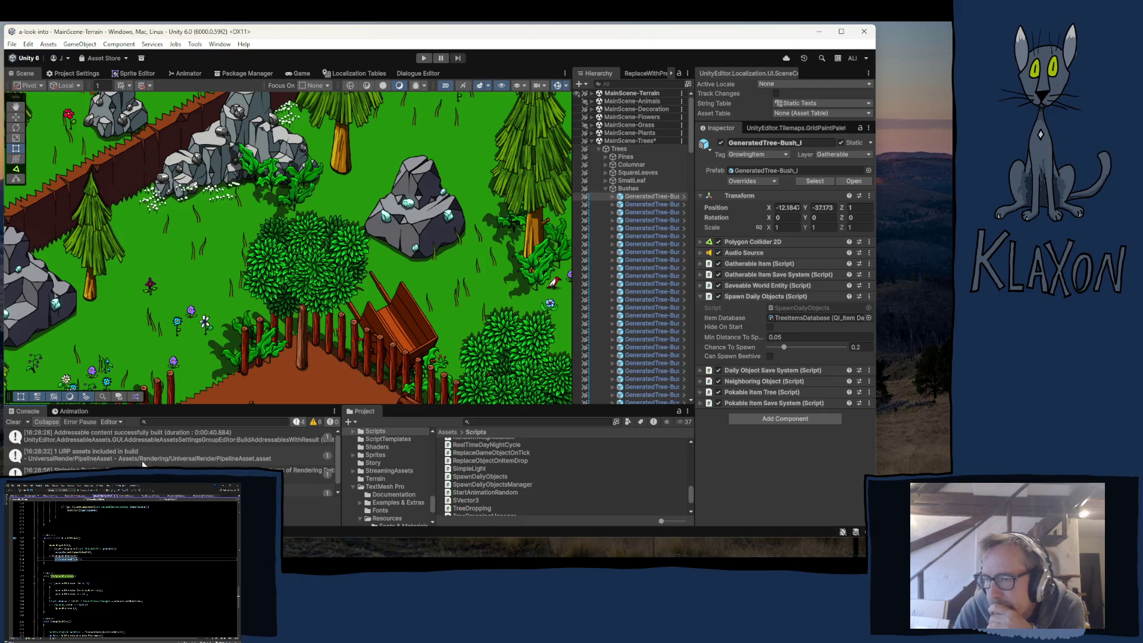
pyautogui.click(13, 422)
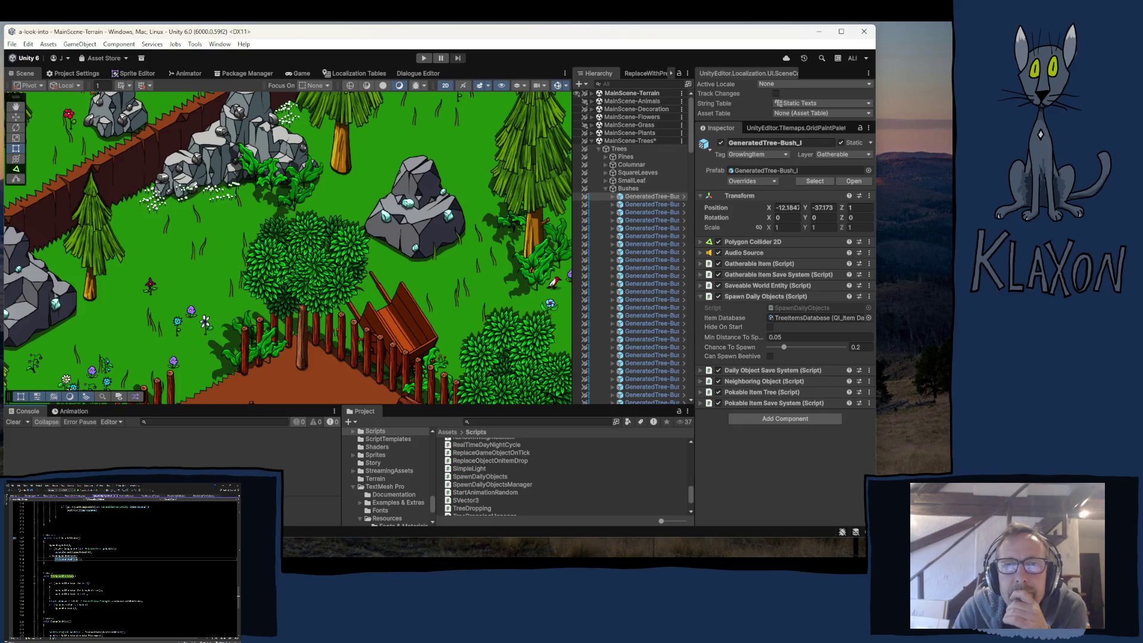
pyautogui.hotkey('alt', 'Tab')
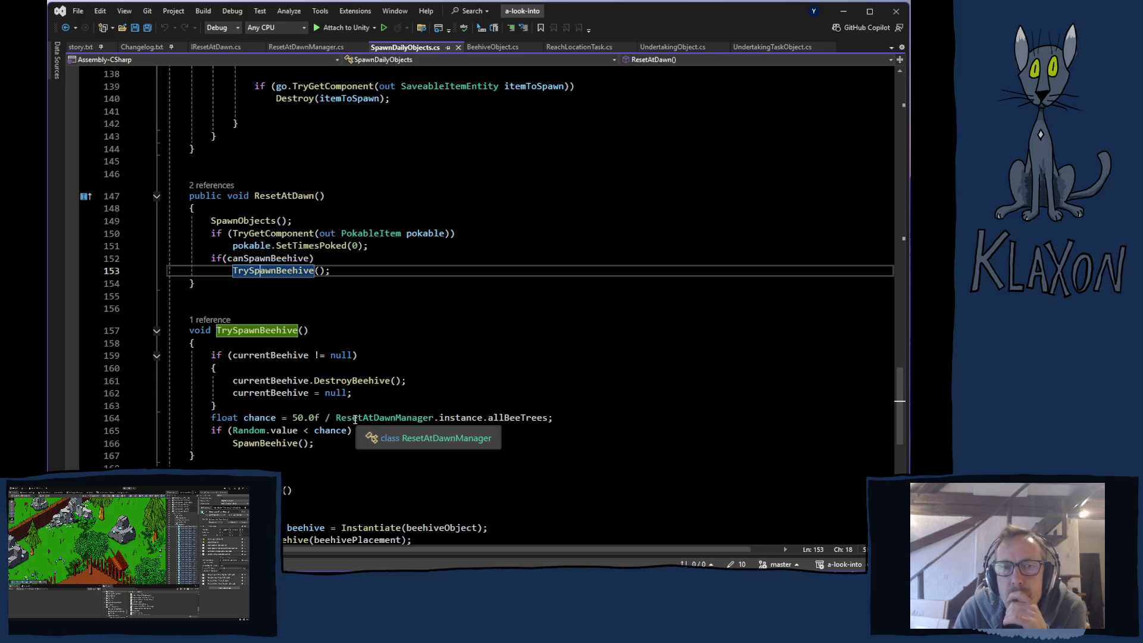
# In ResetAtDawnManager.cs, list ResetAllItems references and jump to its listener registration on line 24
pyautogui.click(290, 48)
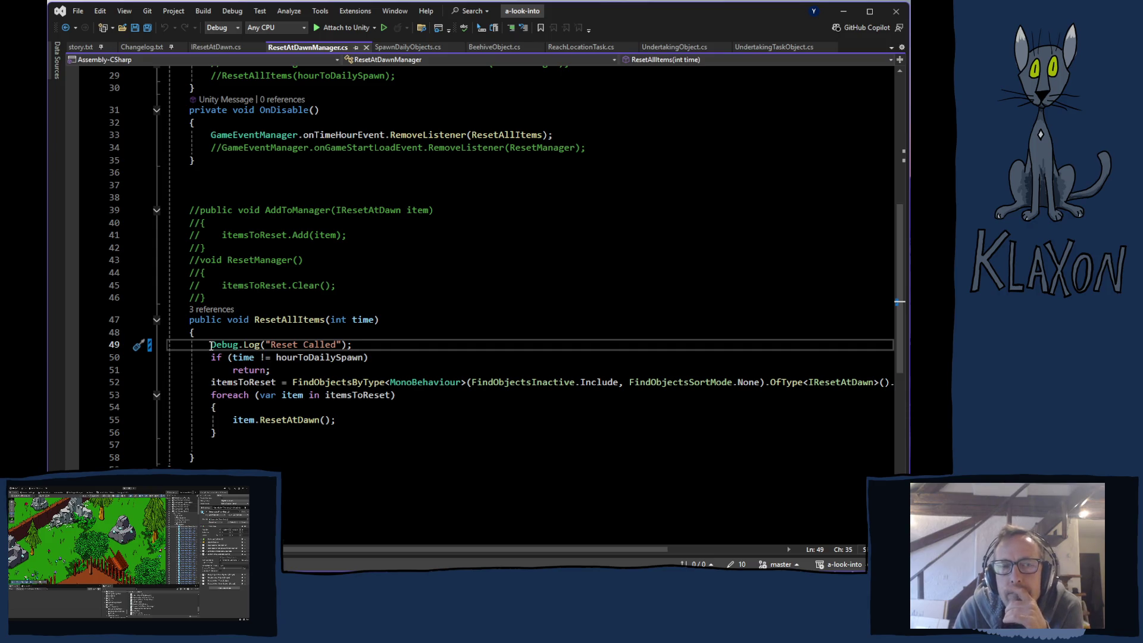
pyautogui.click(229, 310)
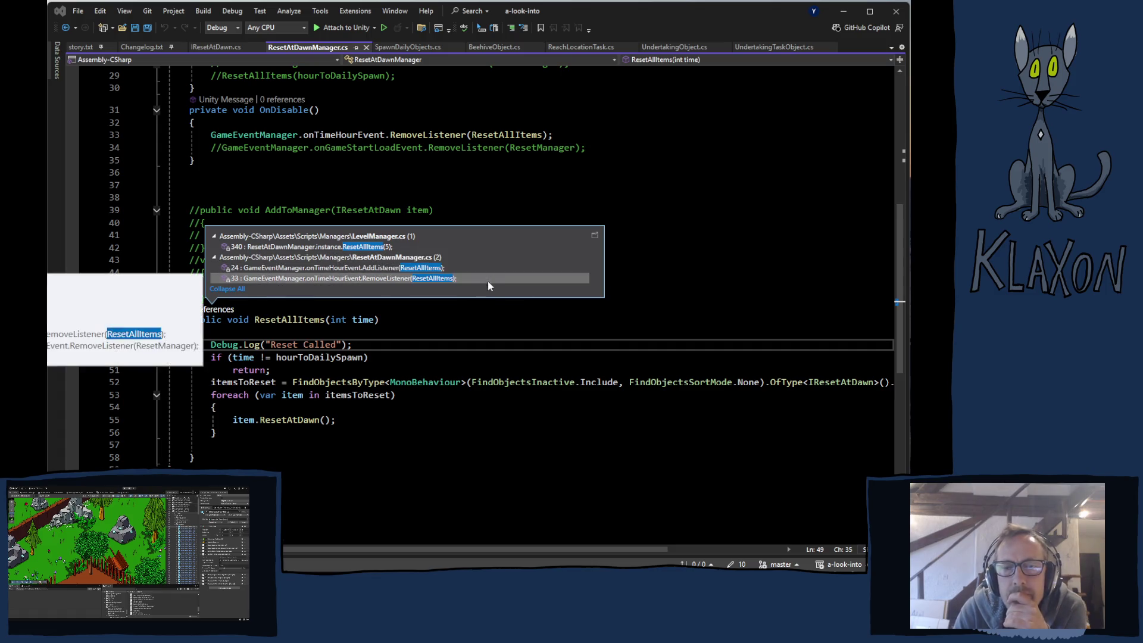
pyautogui.doubleClick(415, 275)
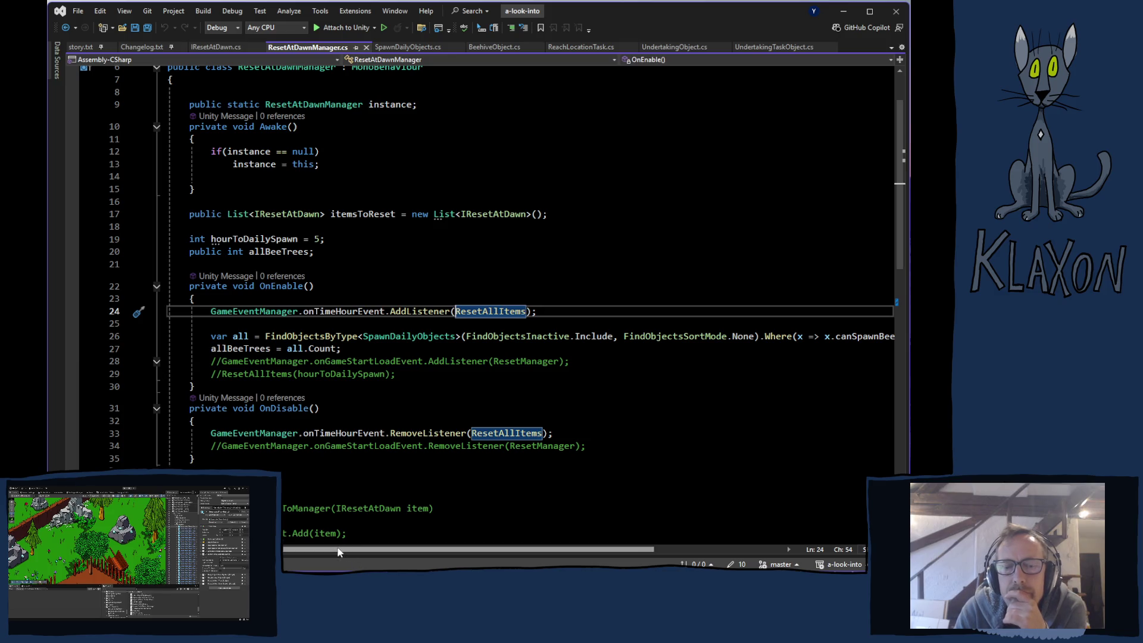
pyautogui.moveTo(344, 550)
pyautogui.mouseDown()
pyautogui.moveTo(412, 548)
pyautogui.moveTo(345, 554)
pyautogui.mouseUp()
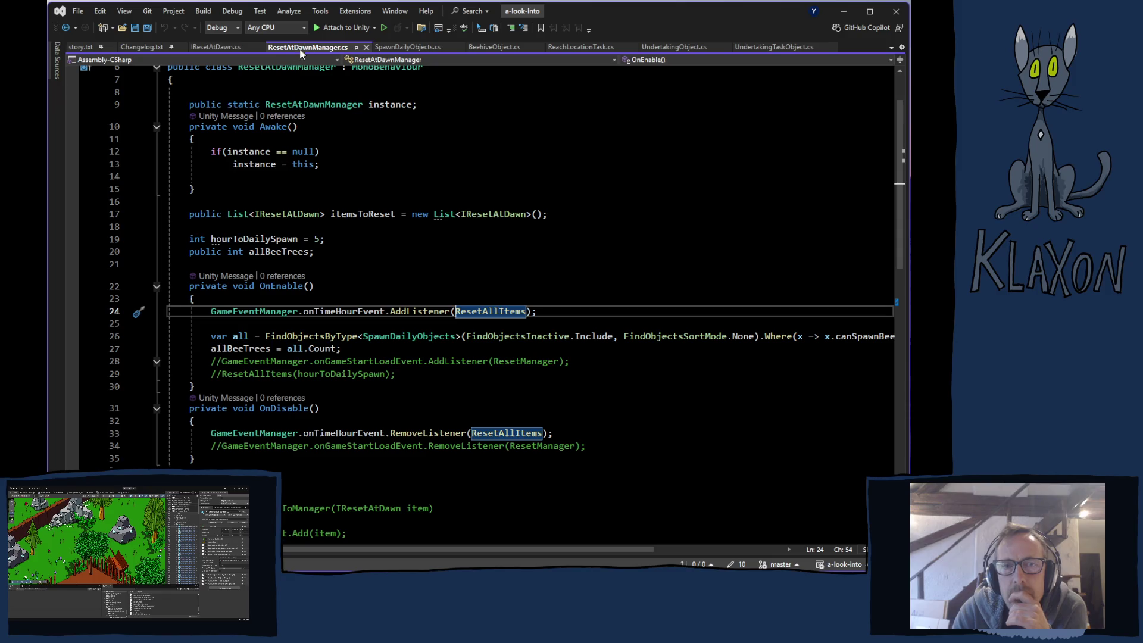
# Open LevelManager.cs at line 340, where ResetAllItems(5) is called
pyautogui.scroll(-7, 331, 268)
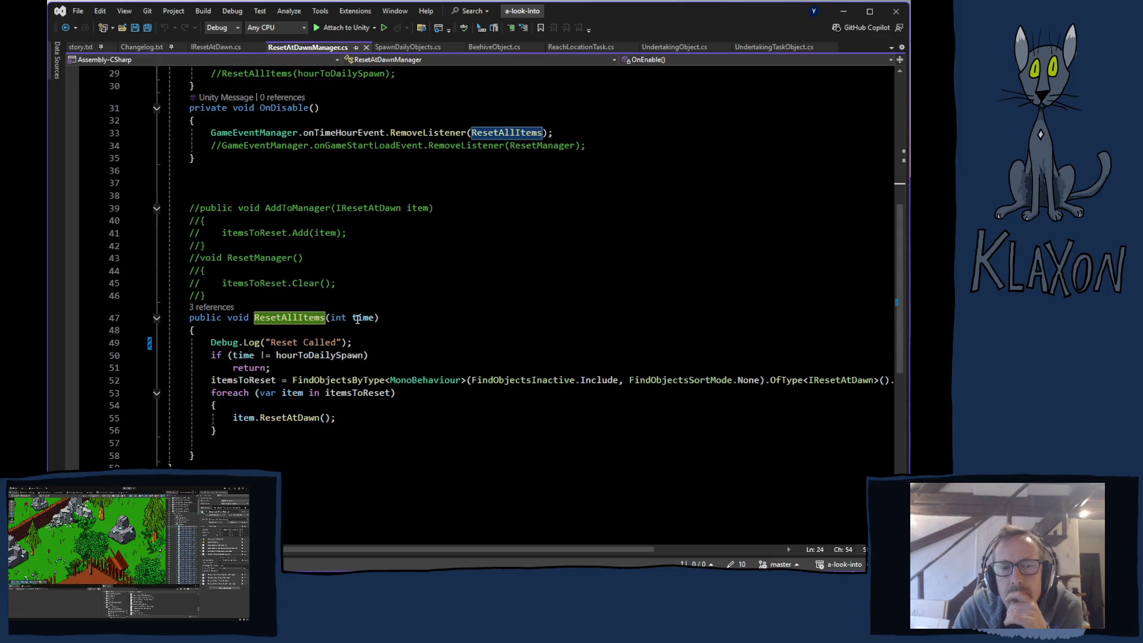
pyautogui.click(222, 308)
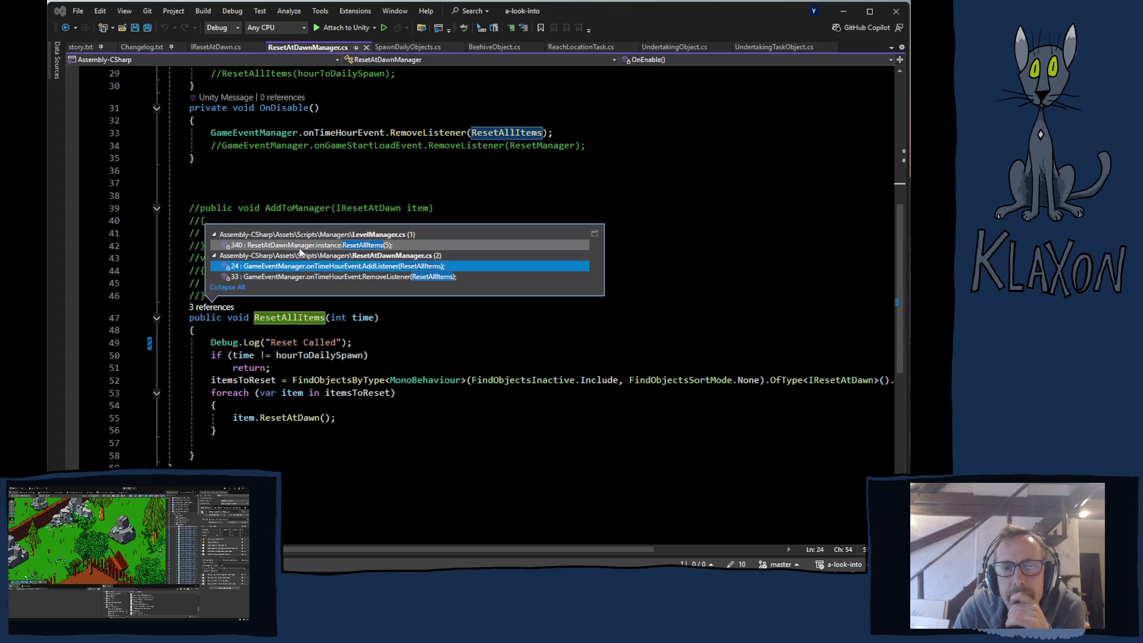
pyautogui.doubleClick(309, 245)
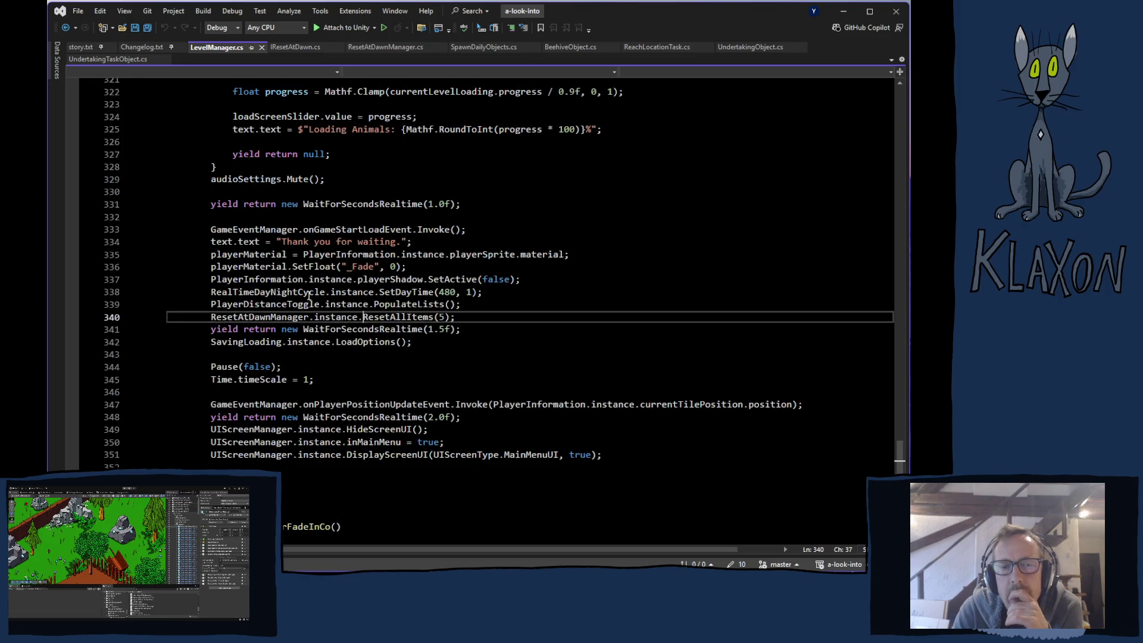
# Follow LoadTitleScreenCo's single reference to its call on line 155, then F12 back to its definition
pyautogui.scroll(20, 337, 369)
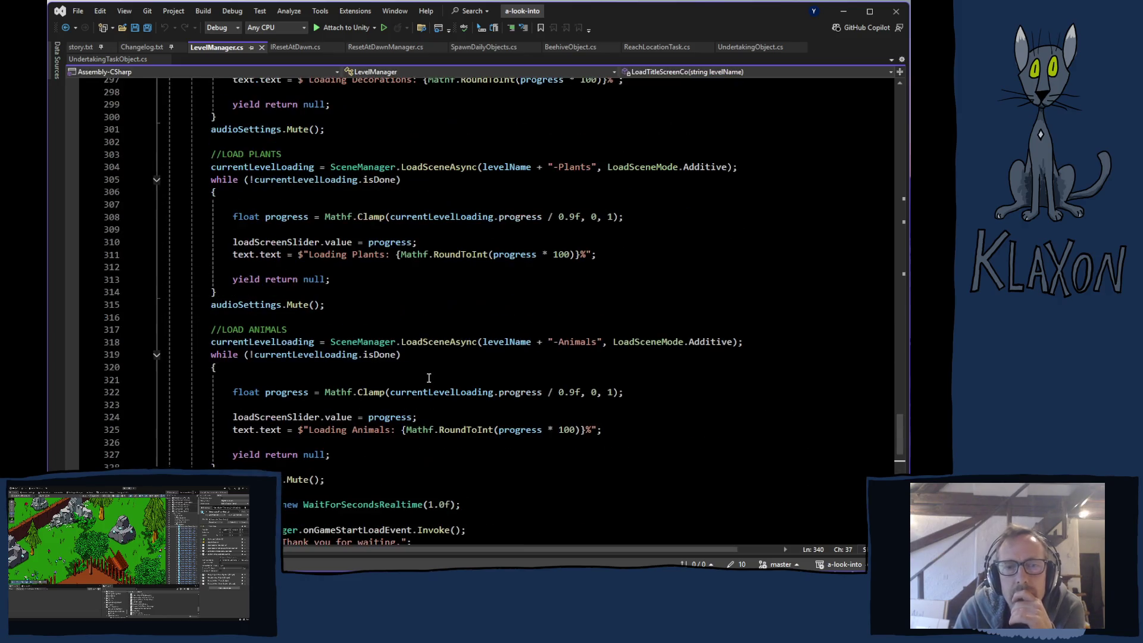
pyautogui.scroll(18, 427, 380)
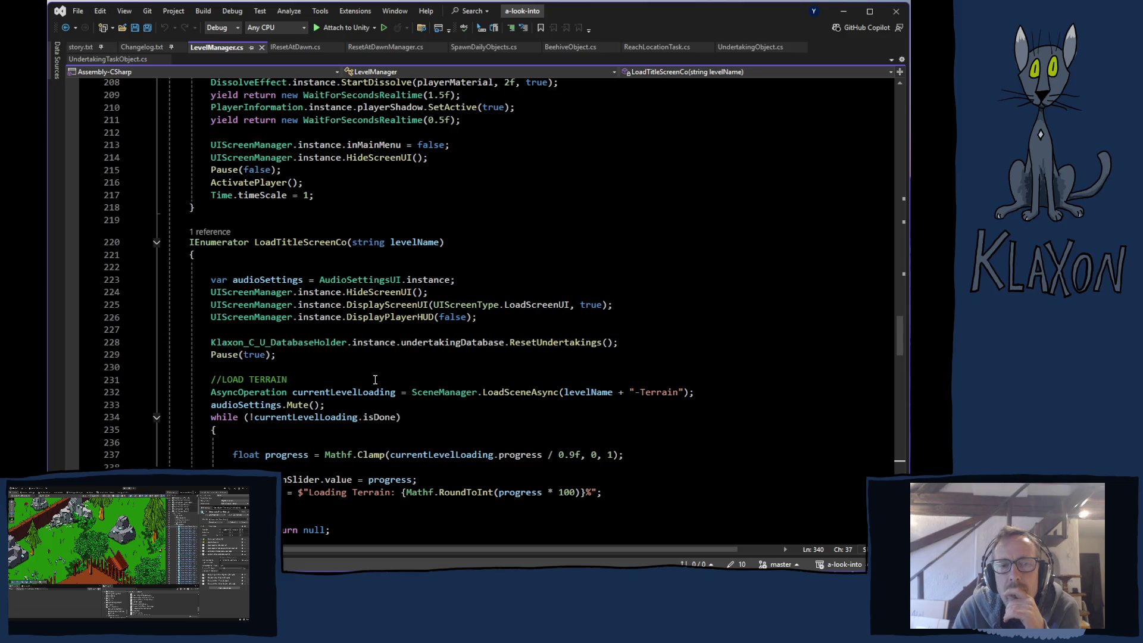
pyautogui.scroll(6, 373, 380)
pyautogui.scroll(9, 374, 380)
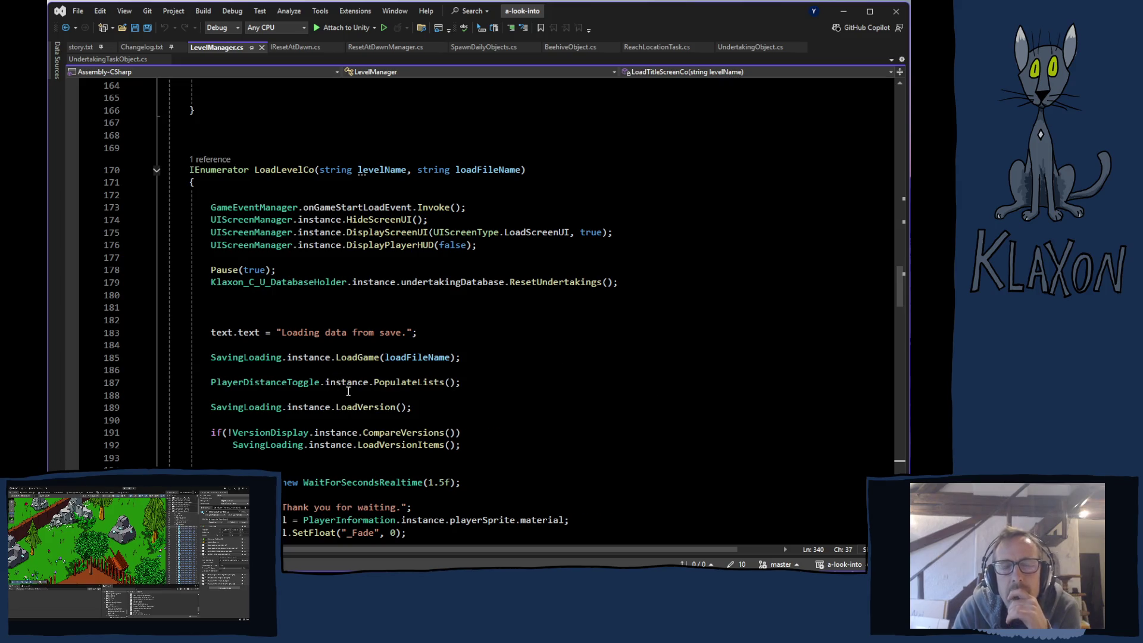
pyautogui.scroll(-10, 337, 370)
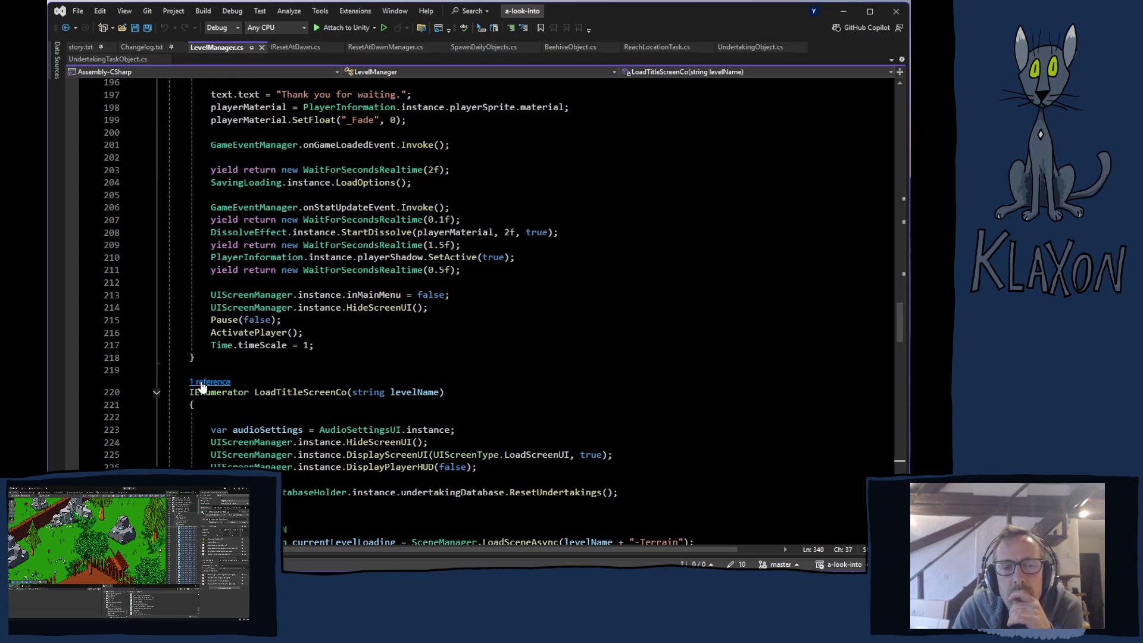
pyautogui.click(200, 384)
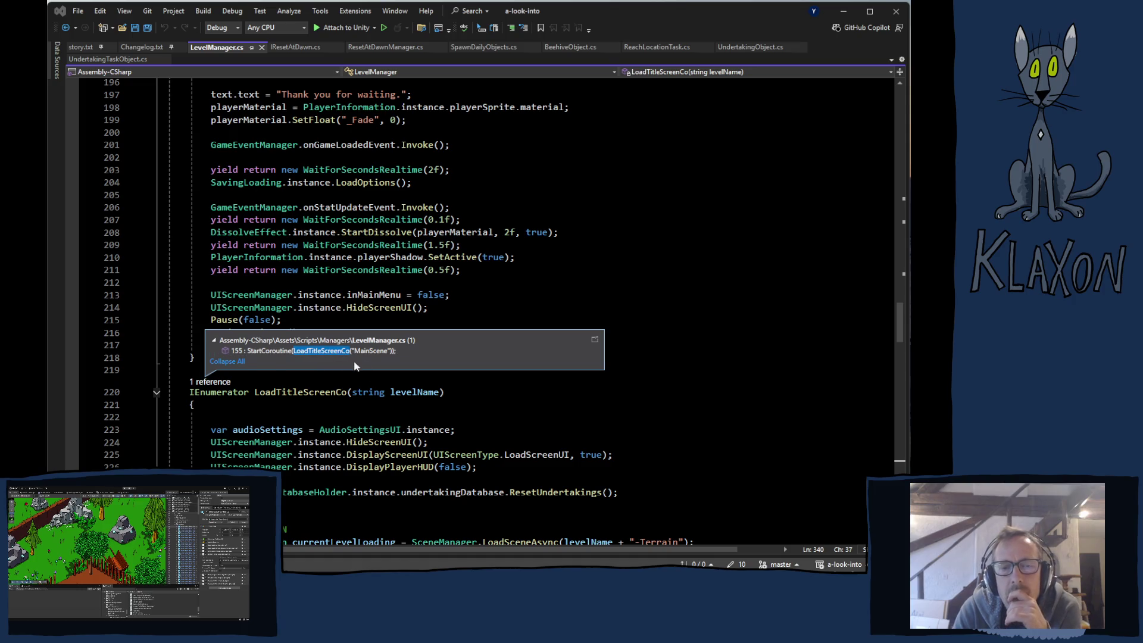
pyautogui.doubleClick(272, 350)
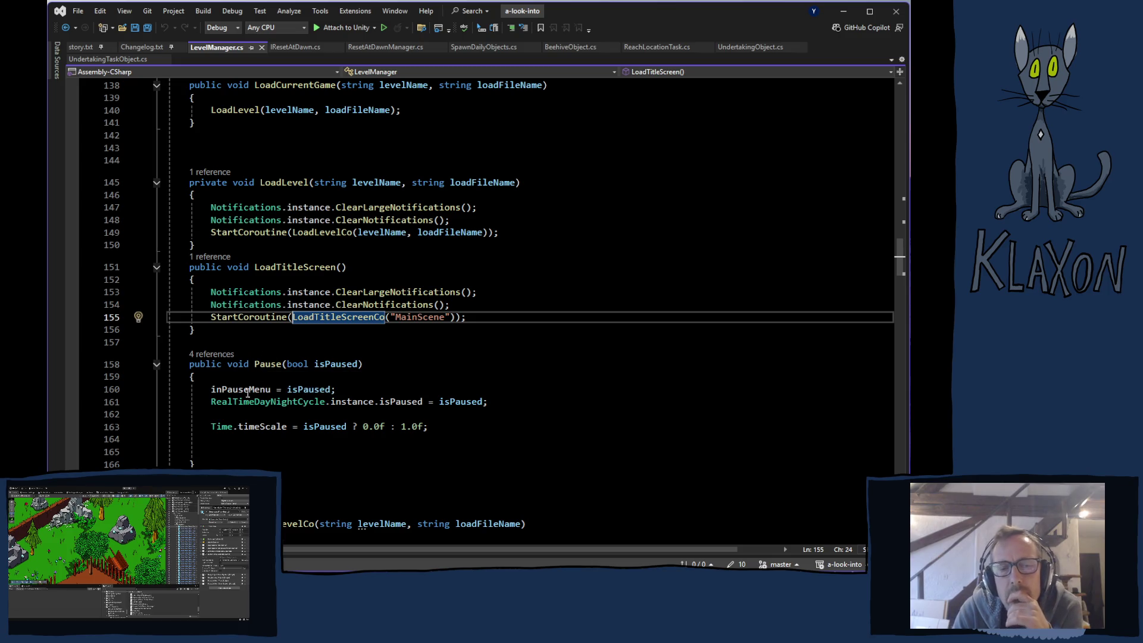
pyautogui.press('F12')
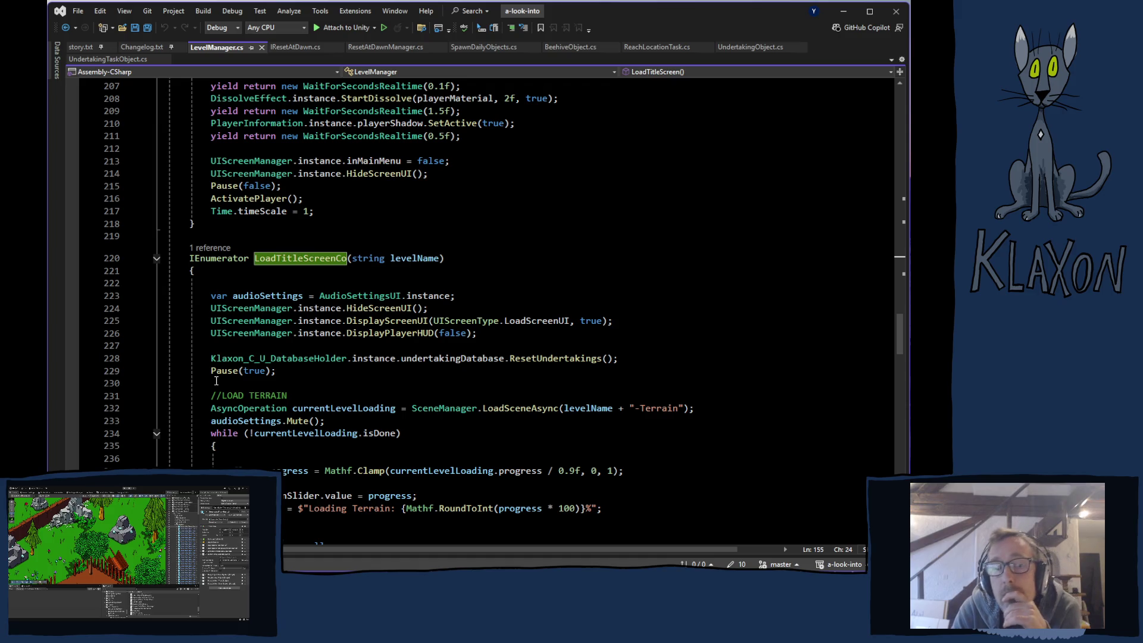
pyautogui.scroll(-20, 214, 381)
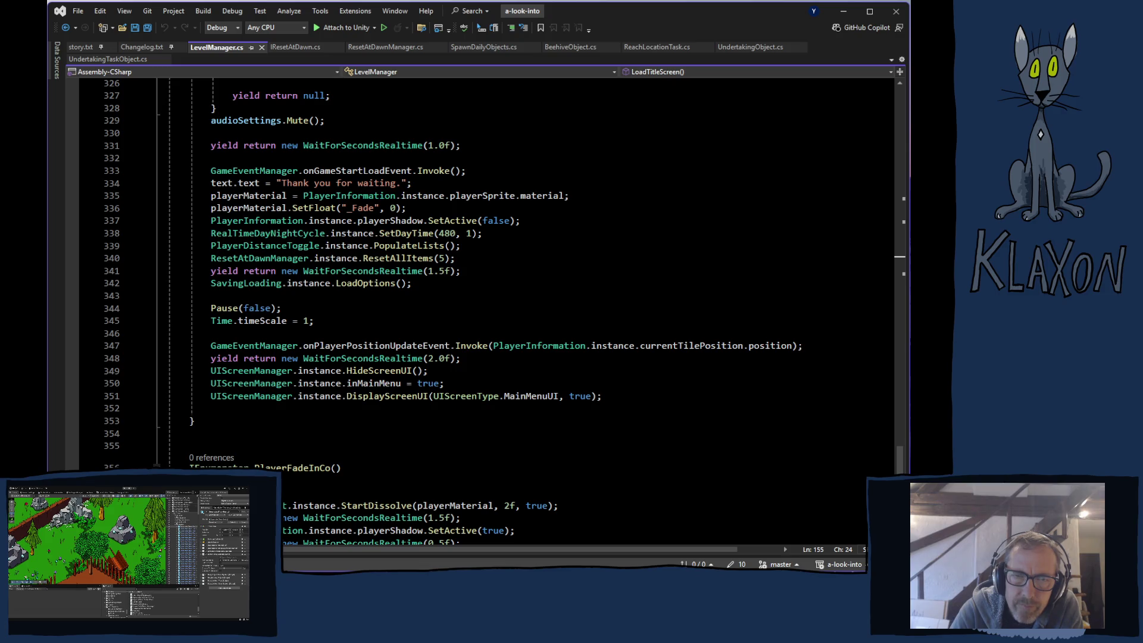
pyautogui.scroll(3, 348, 402)
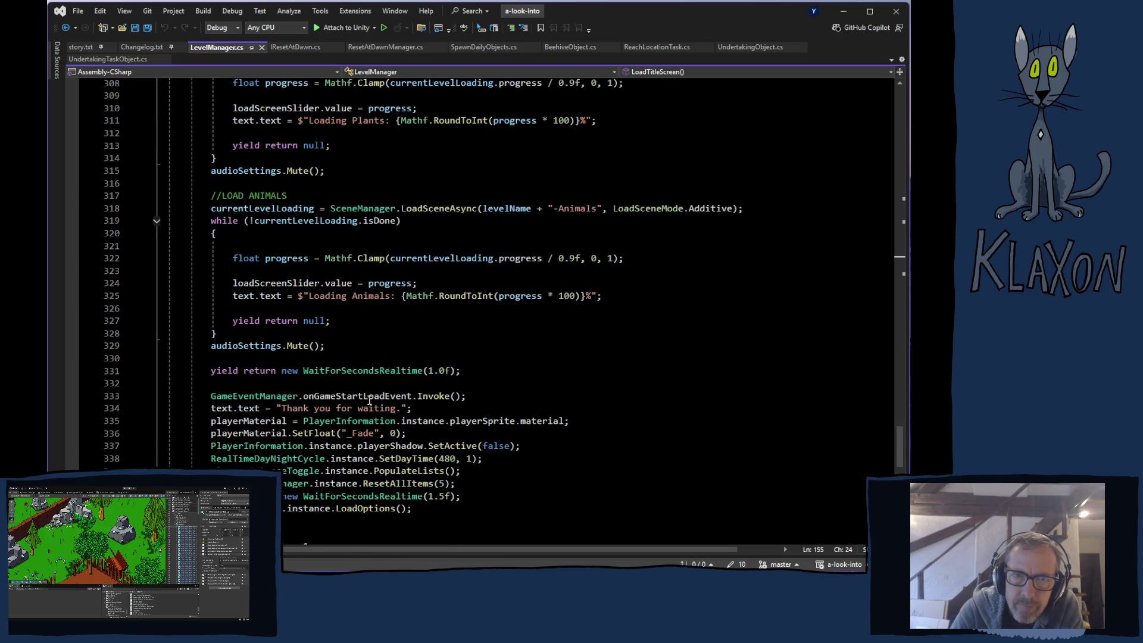
pyautogui.scroll(-5, 361, 405)
pyautogui.scroll(20, 361, 405)
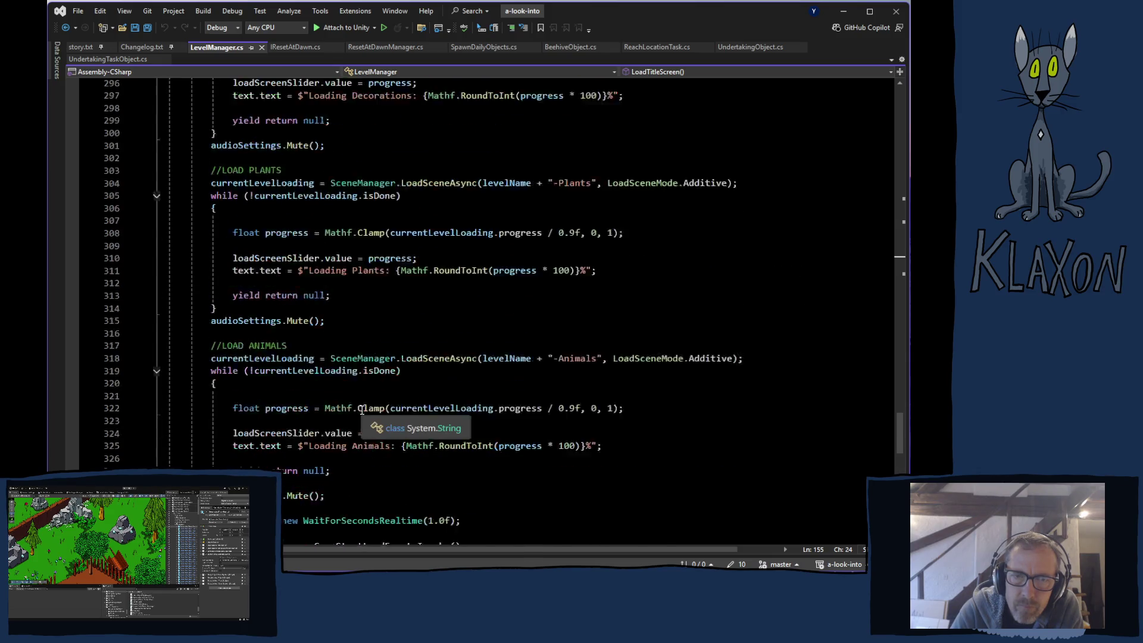
pyautogui.scroll(-16, 361, 411)
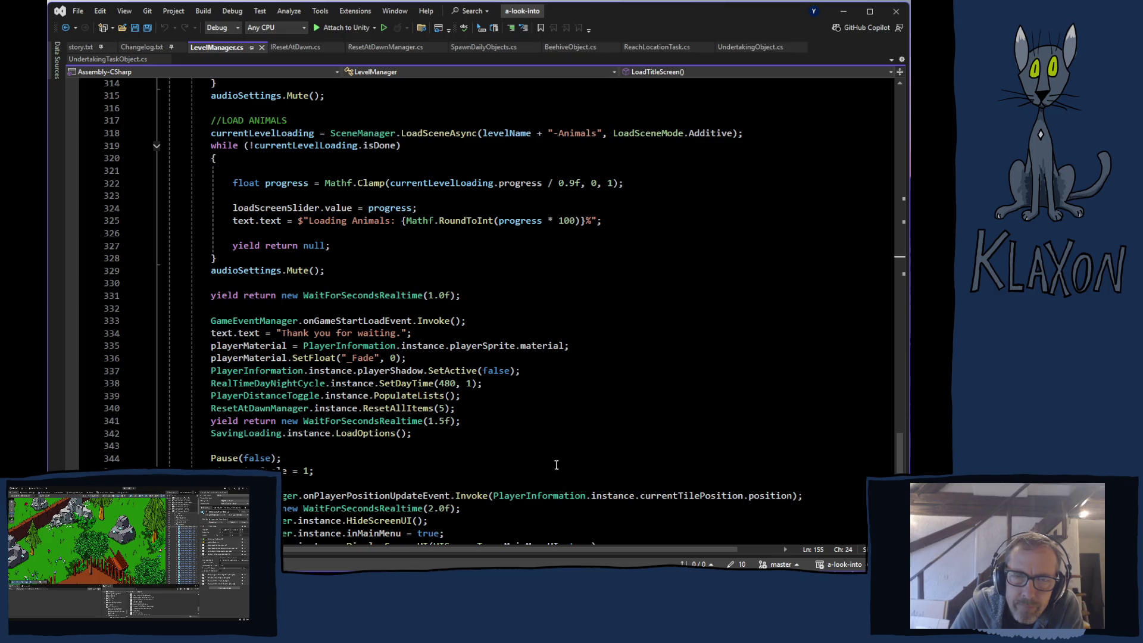
pyautogui.scroll(20, 556, 465)
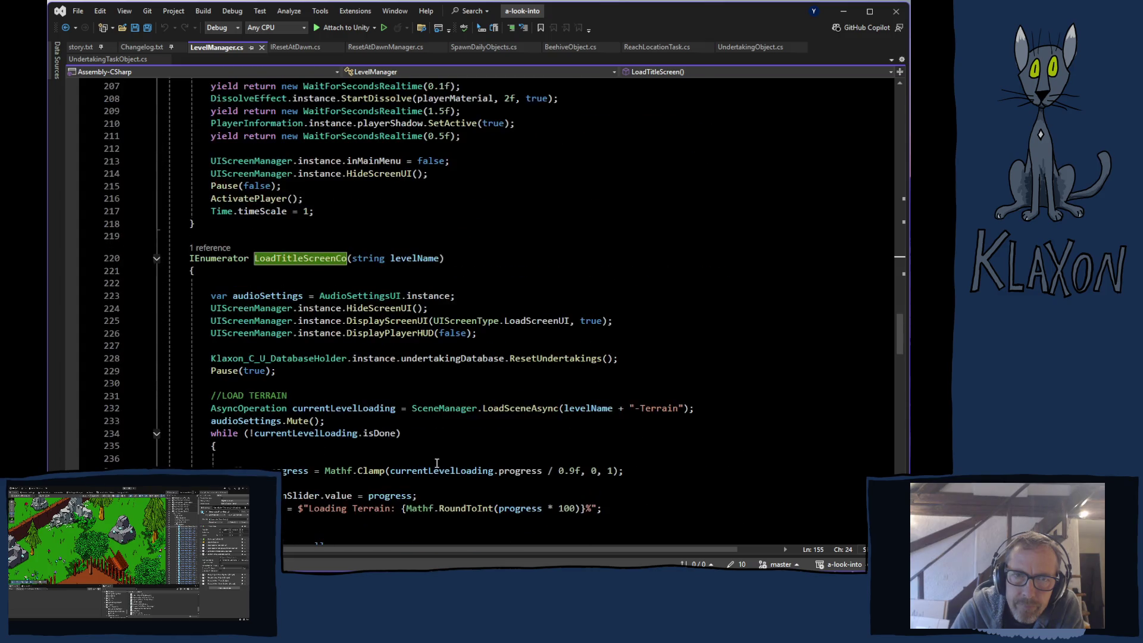
pyautogui.scroll(20, 437, 464)
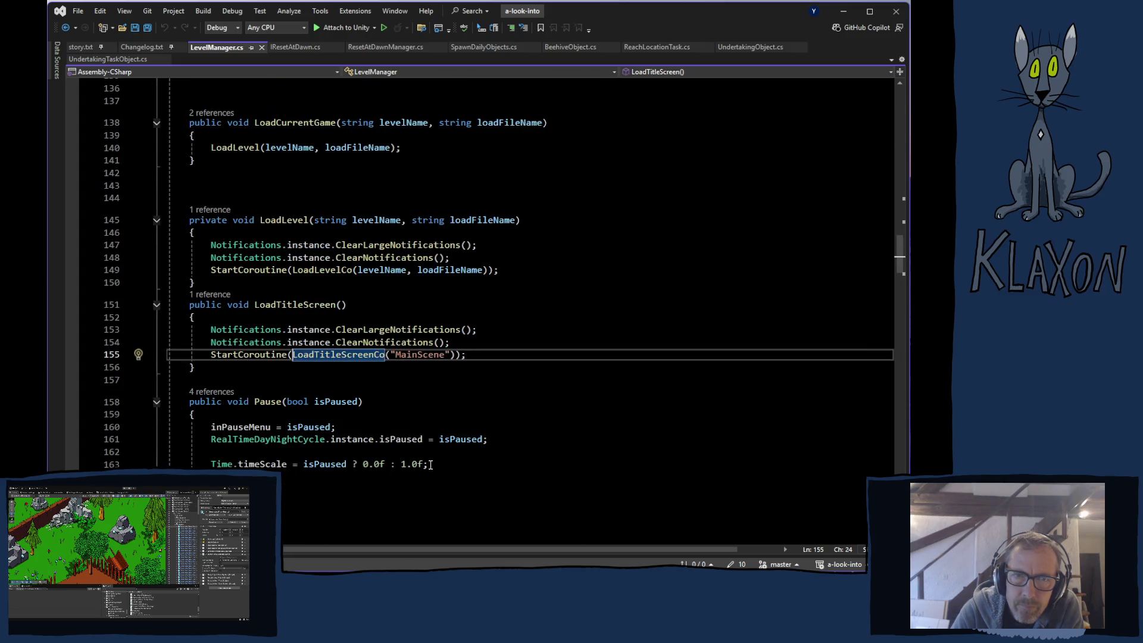
pyautogui.scroll(19, 423, 464)
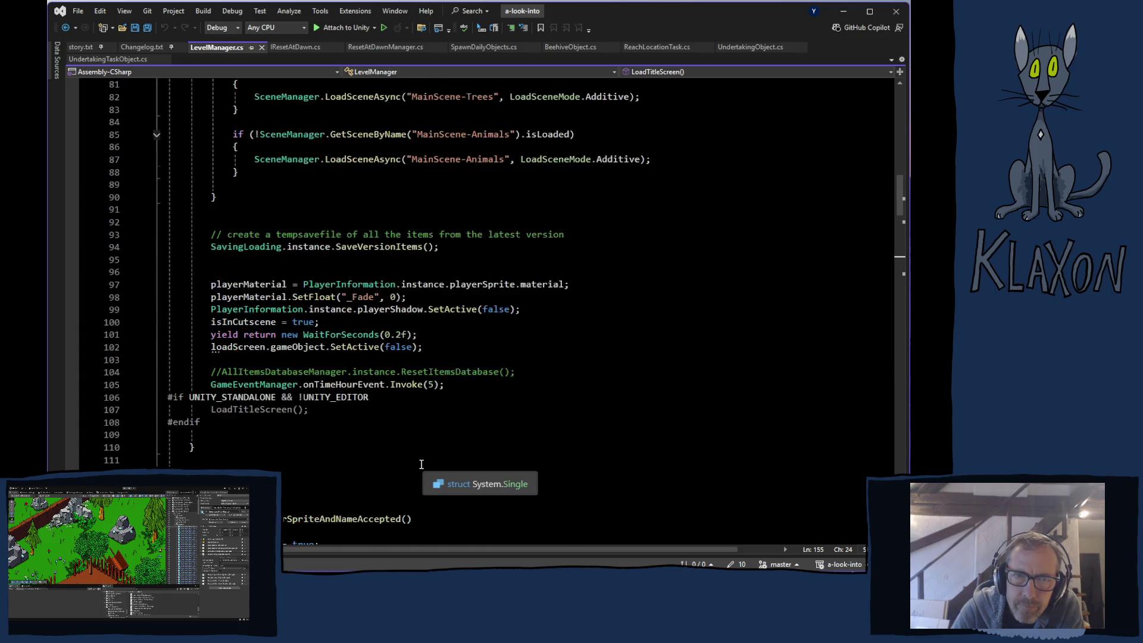
pyautogui.scroll(12, 422, 465)
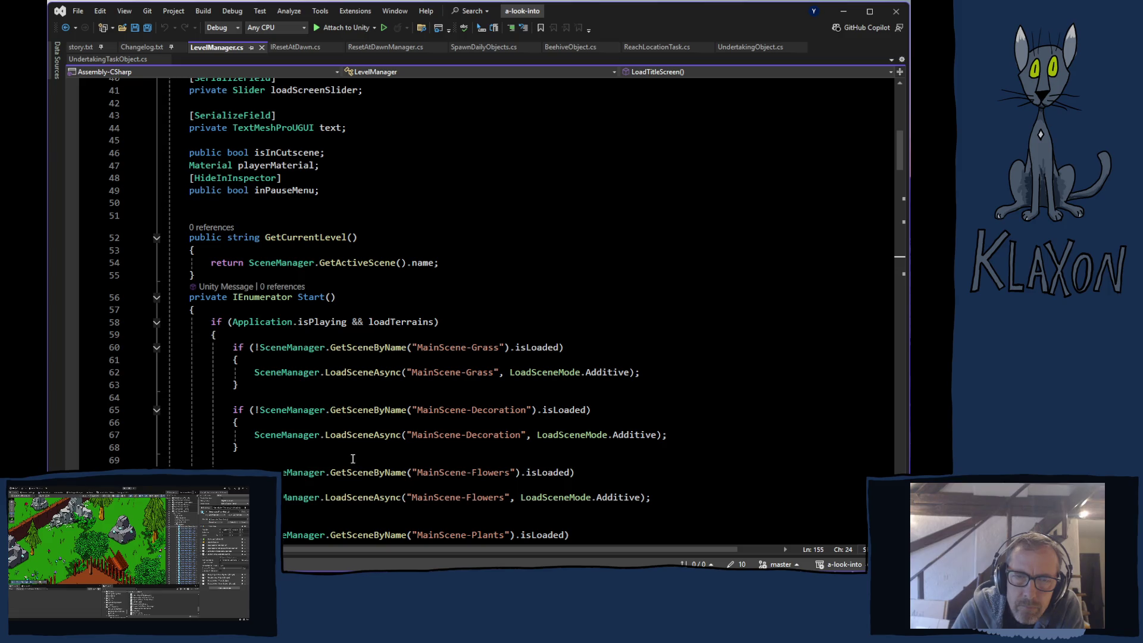
pyautogui.moveTo(329, 470)
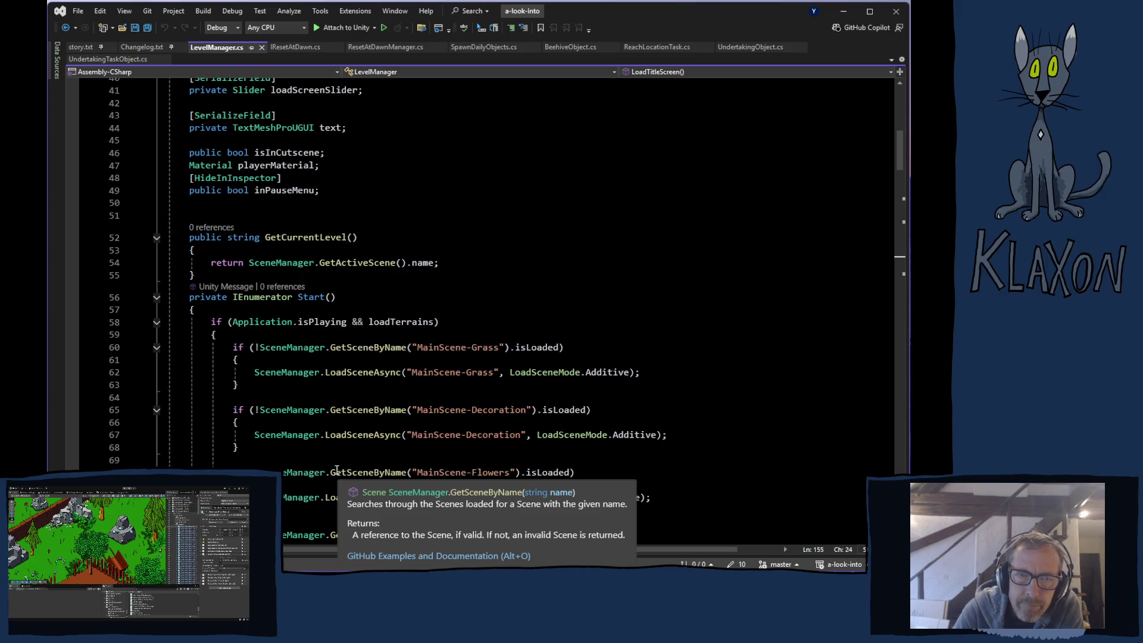
pyautogui.moveTo(321, 496)
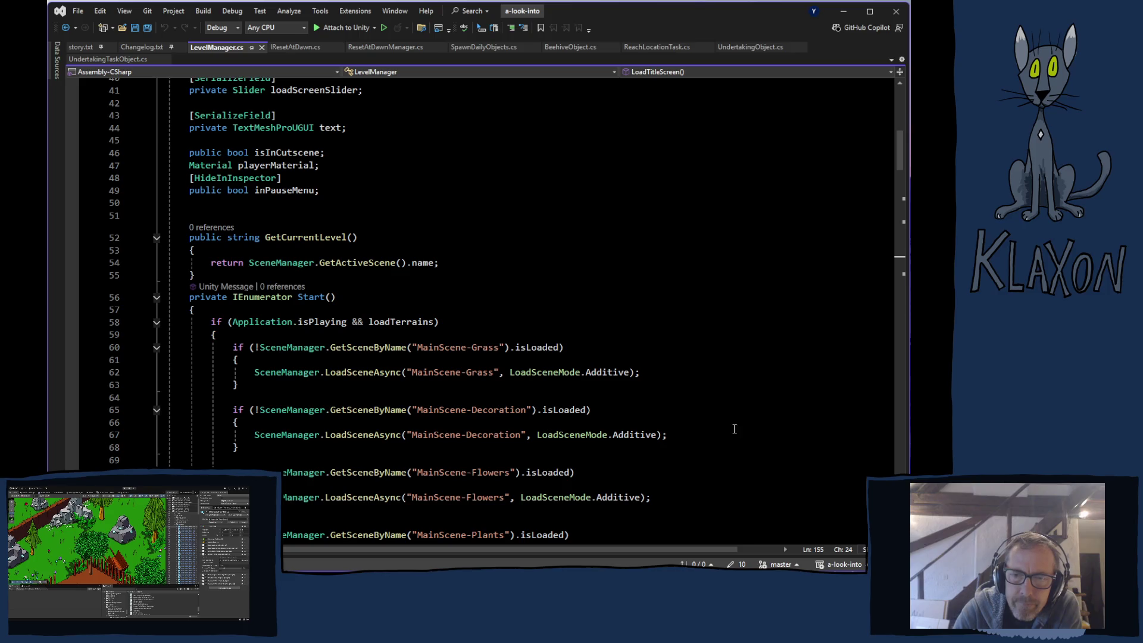
pyautogui.scroll(-6, 676, 417)
pyautogui.scroll(-3, 670, 419)
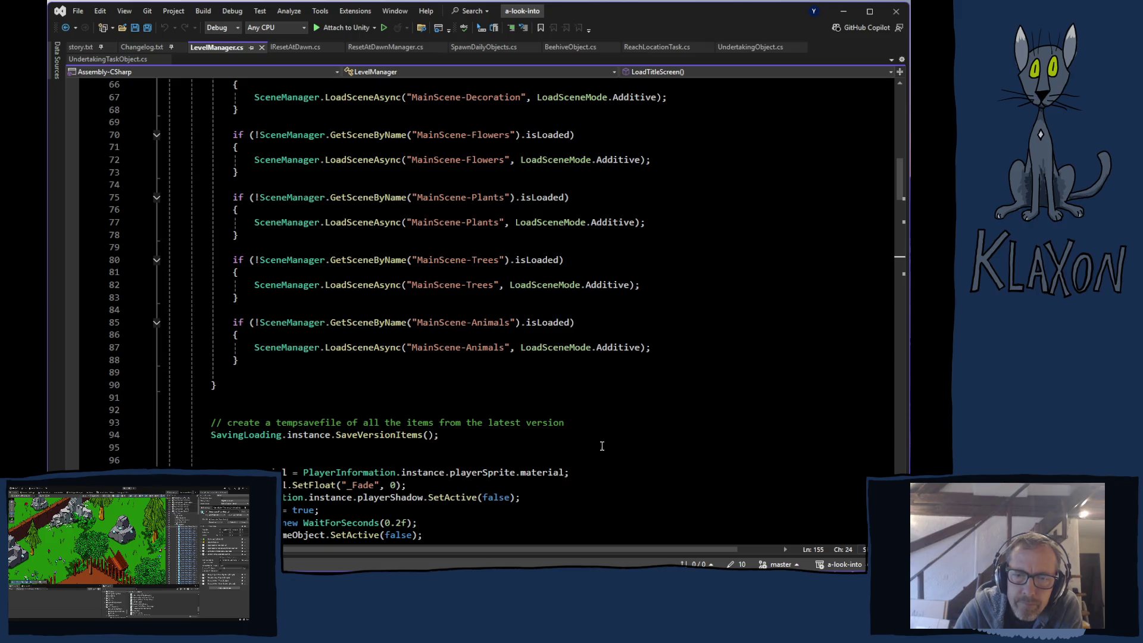
pyautogui.scroll(-1, 560, 440)
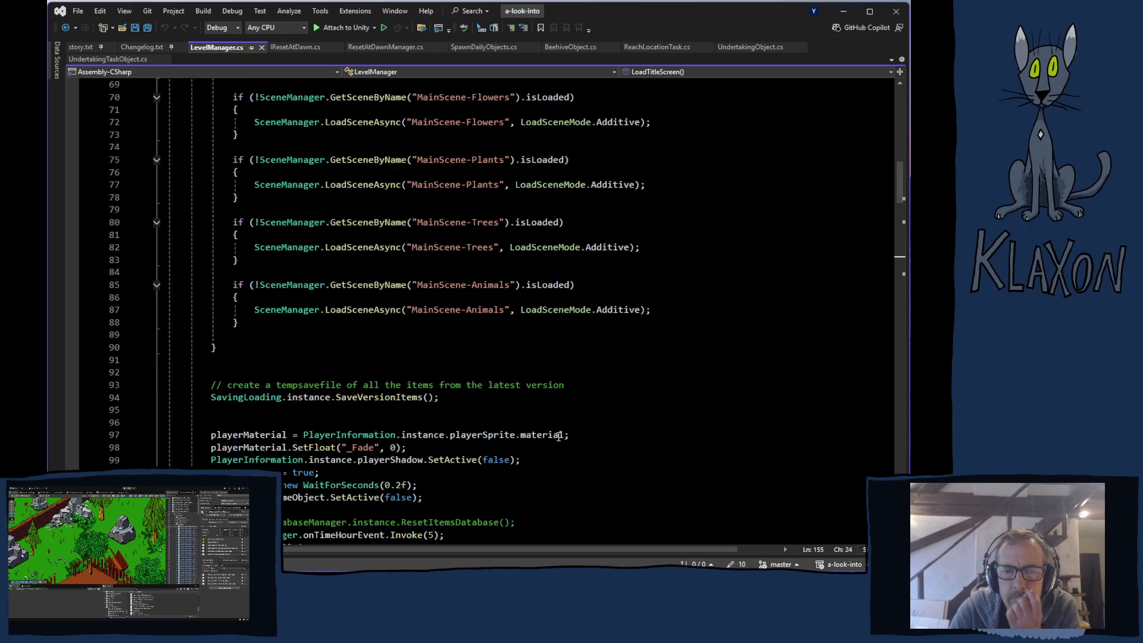
pyautogui.scroll(-2, 558, 438)
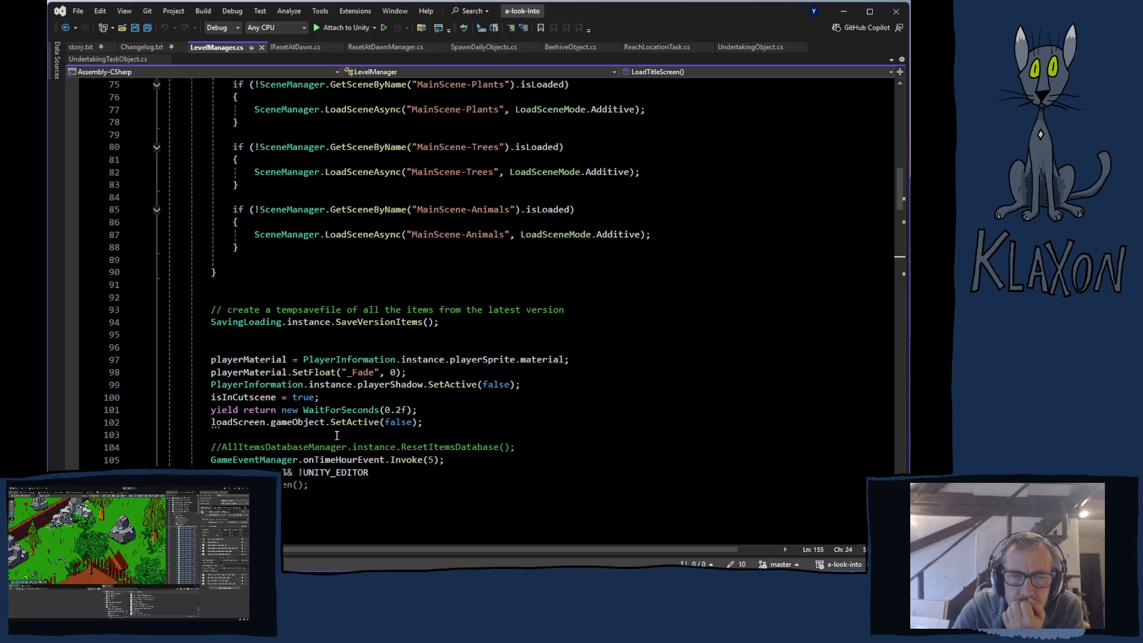
pyautogui.scroll(-3, 358, 436)
pyautogui.scroll(15, 501, 443)
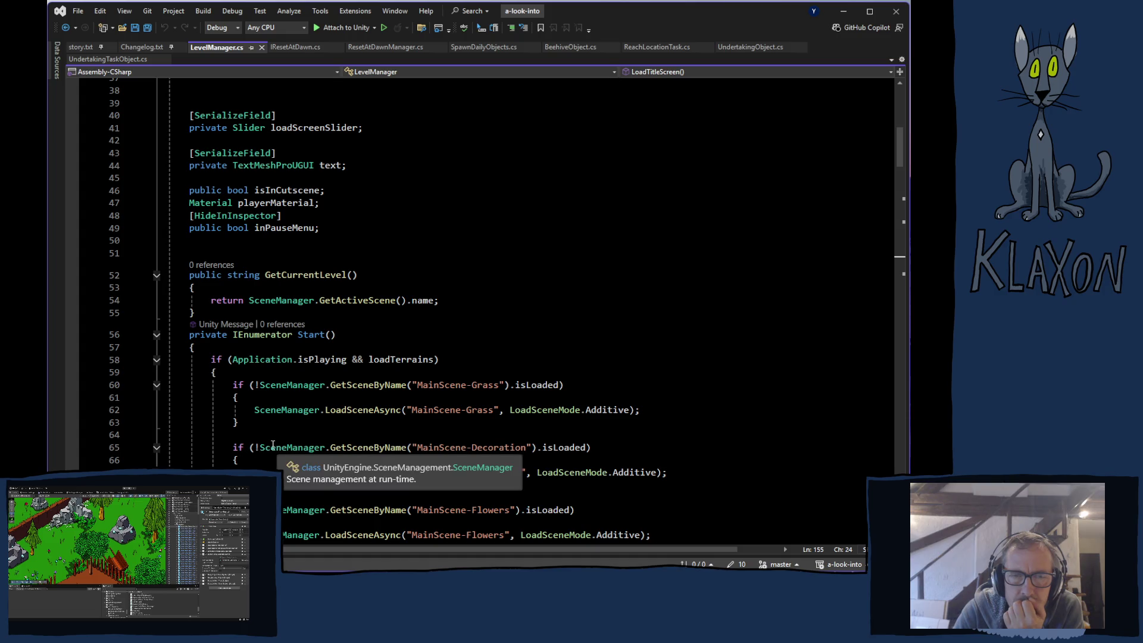
pyautogui.scroll(-20, 234, 390)
pyautogui.scroll(-20, 234, 389)
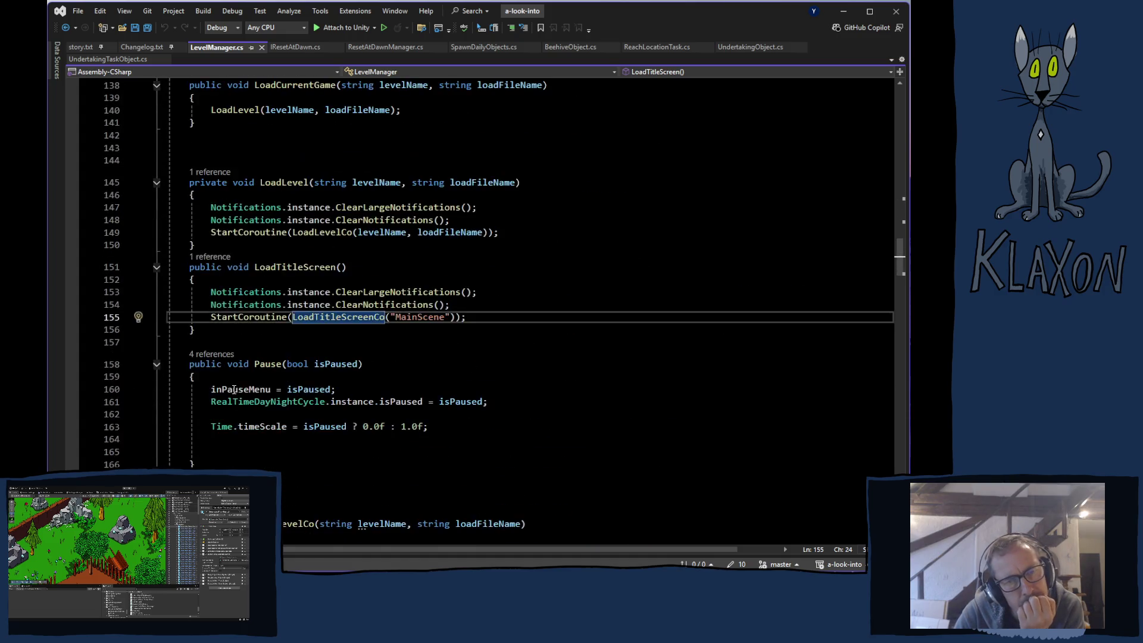
# Use LoadTitleScreenCo's '1 reference' CodeLens to jump to its call on line 155 in LoadTitleScreen
pyautogui.scroll(8, 237, 390)
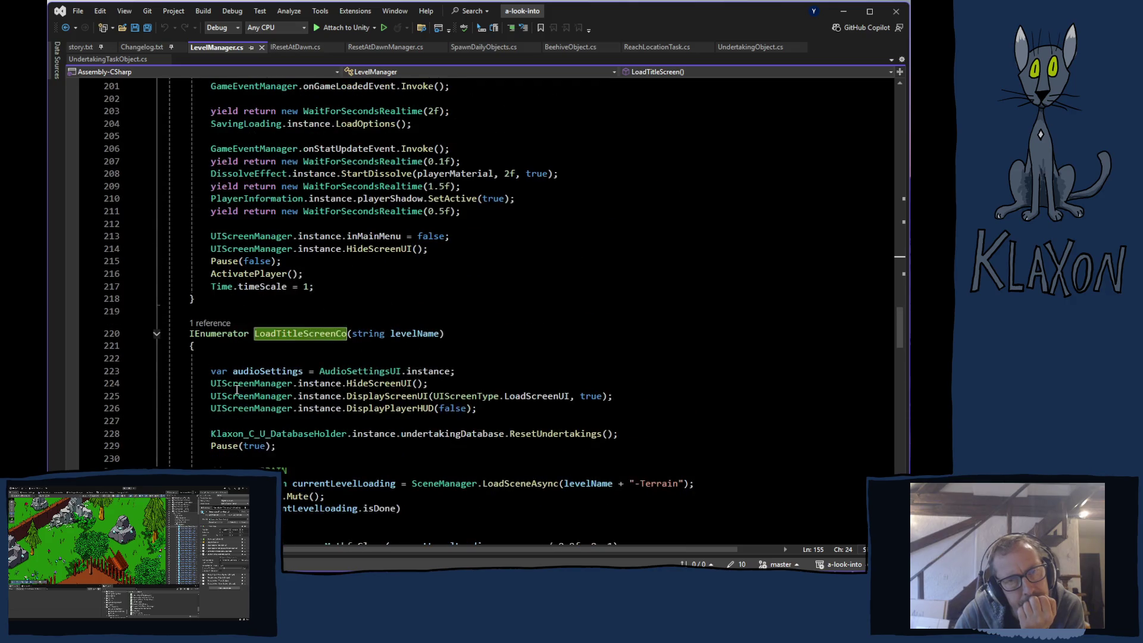
pyautogui.click(203, 325)
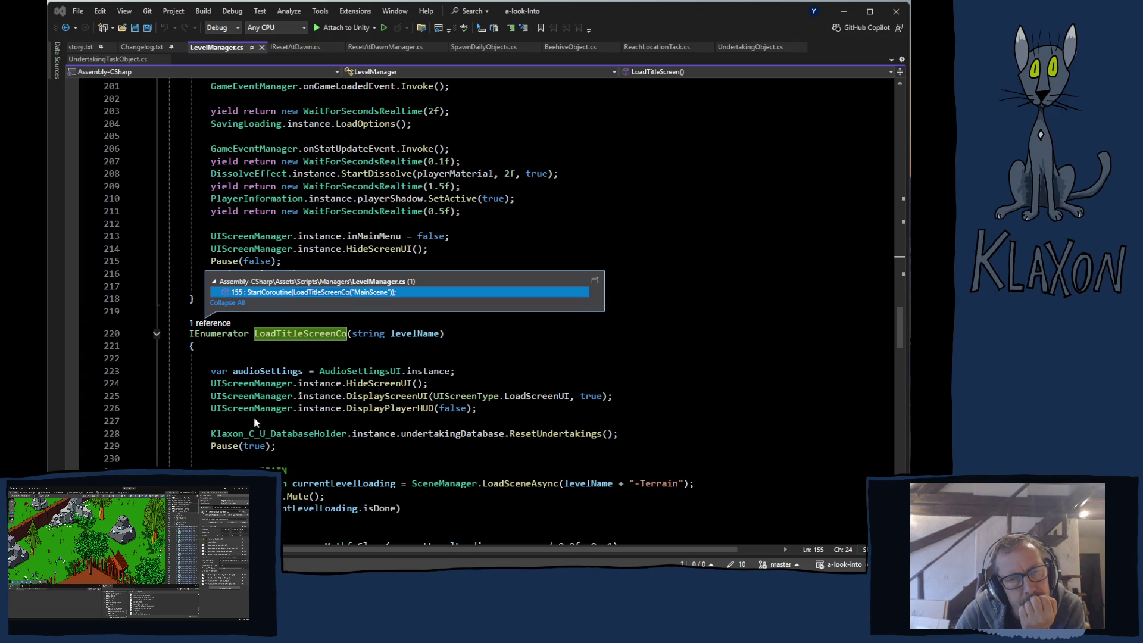
pyautogui.click(722, 384)
pyautogui.scroll(-15, 427, 417)
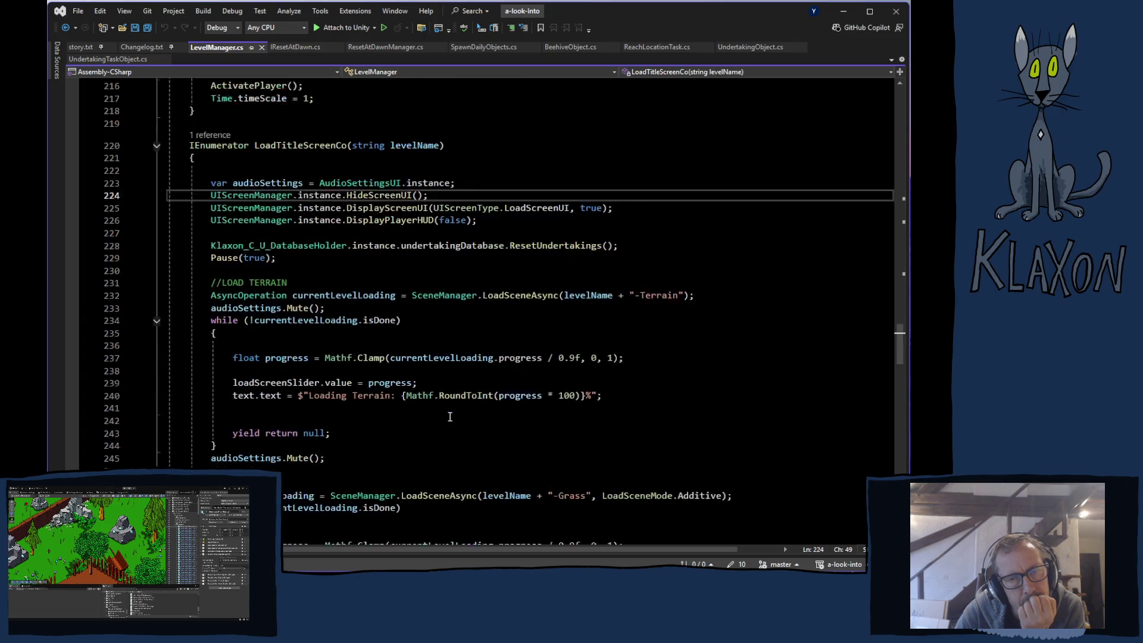
pyautogui.scroll(10, 428, 416)
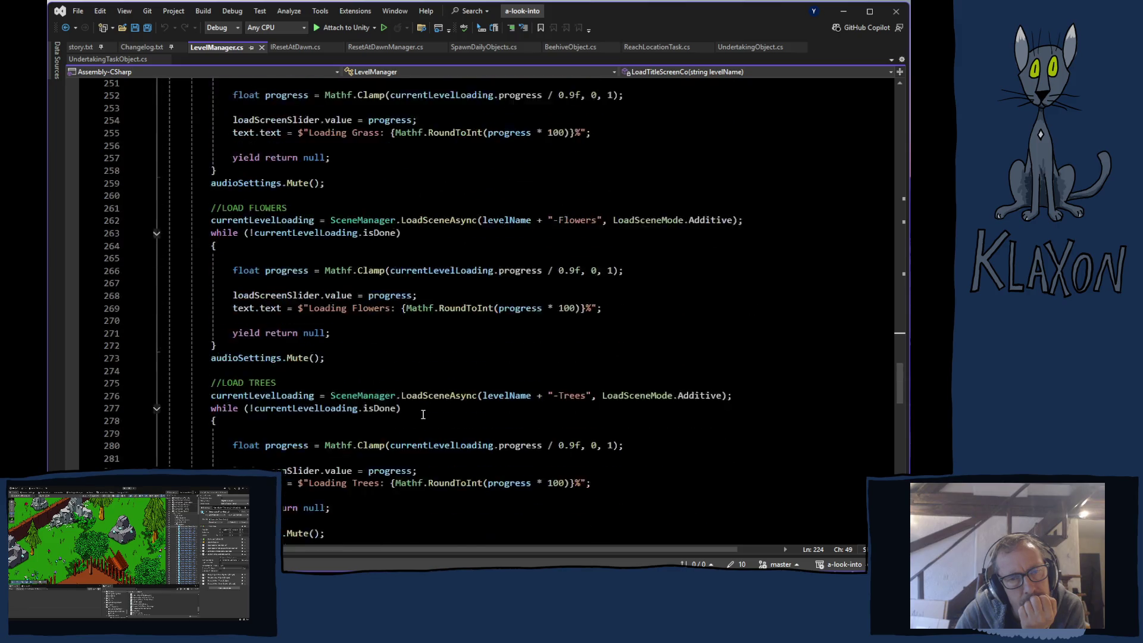
pyautogui.scroll(4, 363, 410)
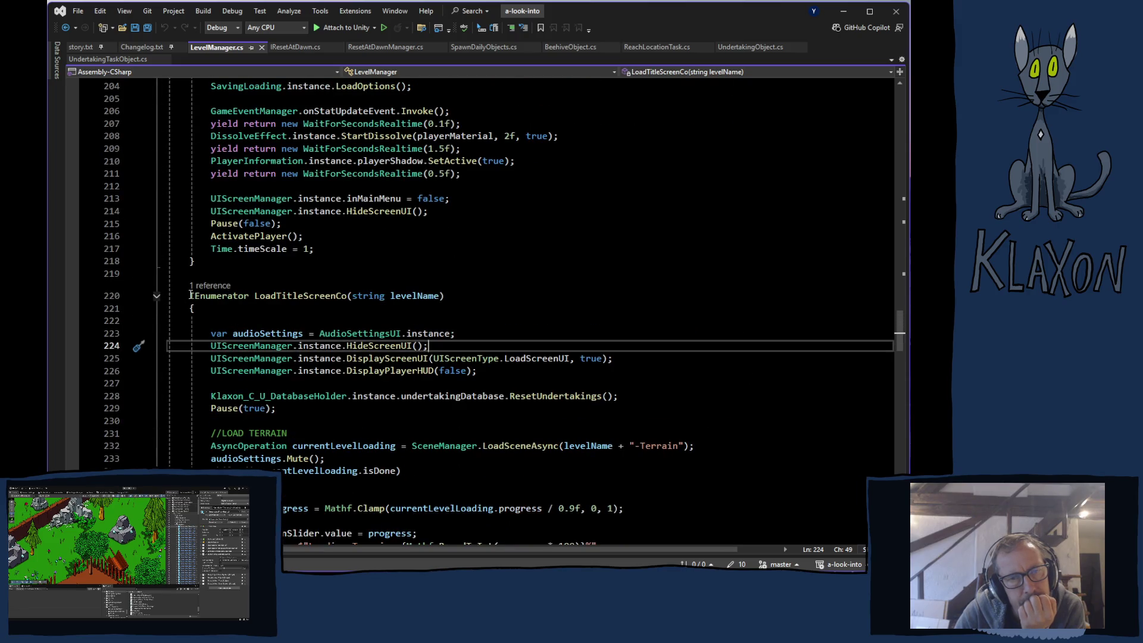
pyautogui.click(197, 287)
pyautogui.doubleClick(247, 253)
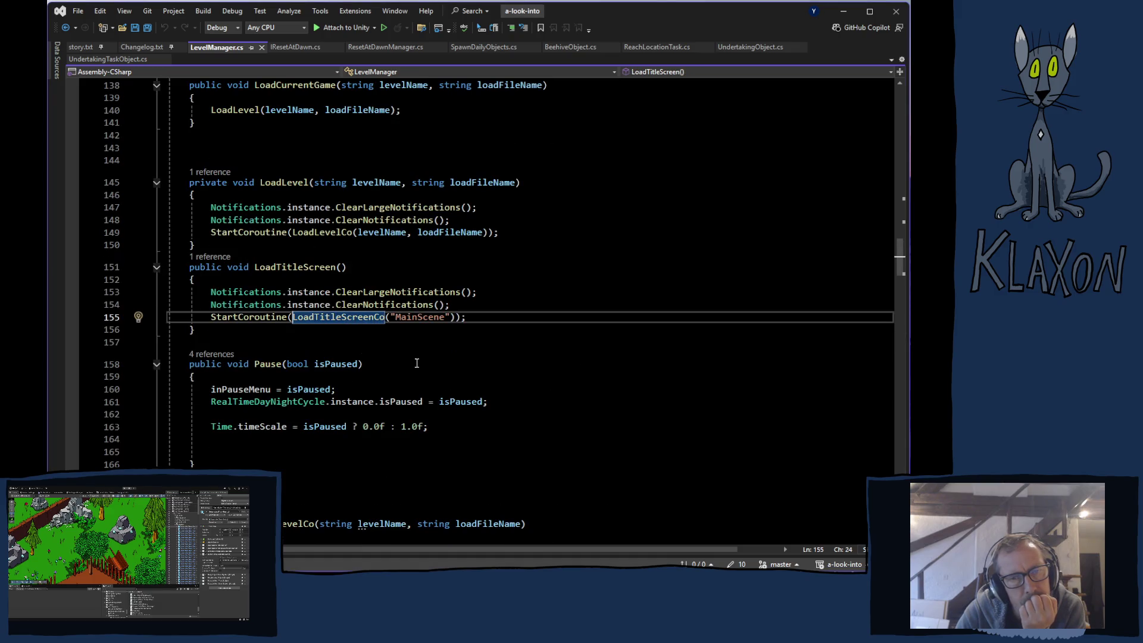
# Open LoadTitleScreen's WarningUI.cs caller from its CodeLens, then return to LevelManager.cs
pyautogui.click(221, 260)
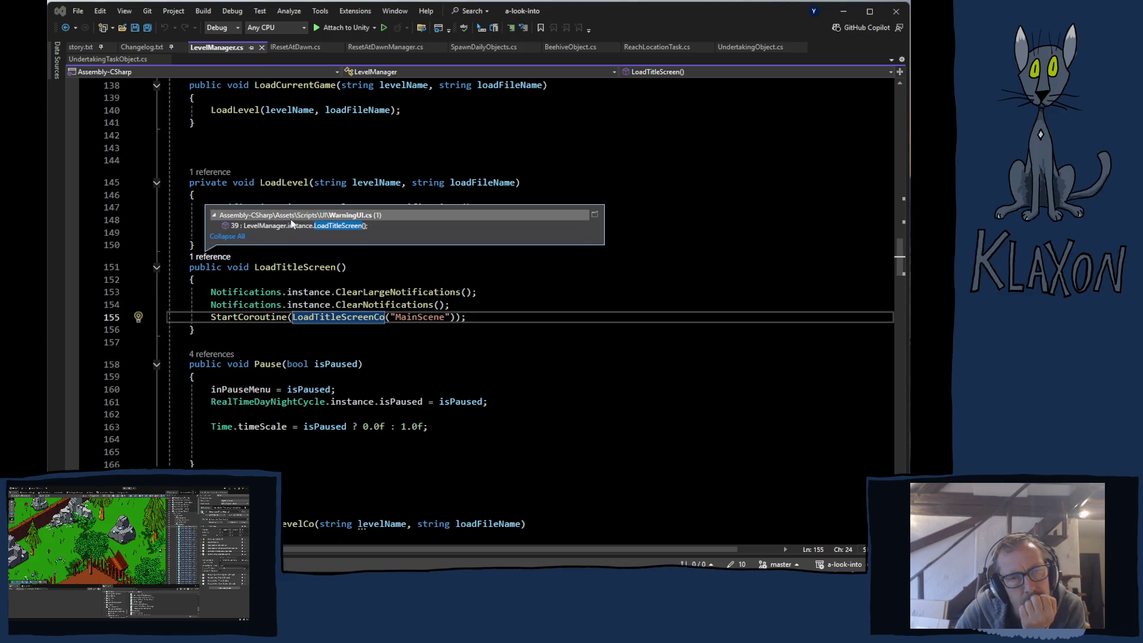
pyautogui.doubleClick(275, 227)
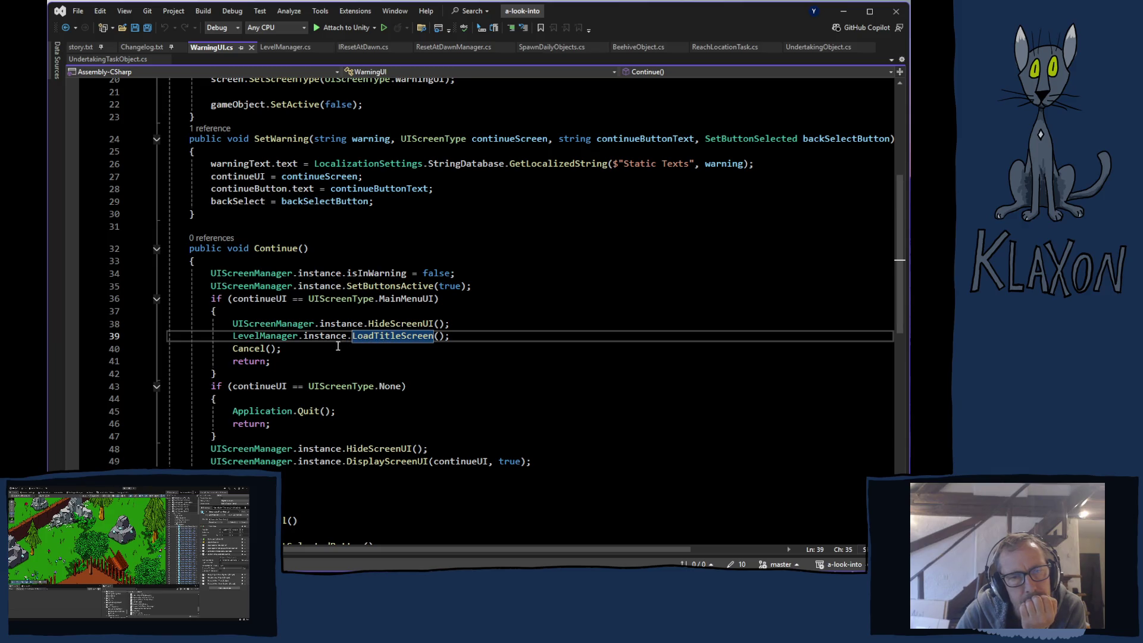
pyautogui.click(286, 47)
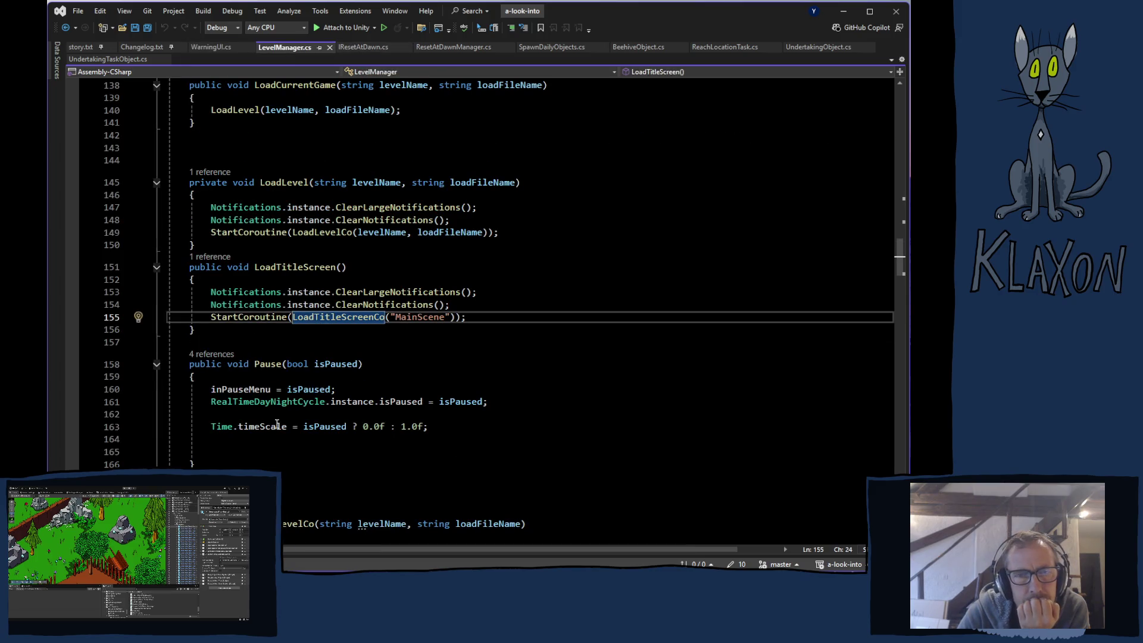
# Switch from Visual Studio to Chrome showing the YouTube Tiny Desk video
pyautogui.scroll(20, 492, 414)
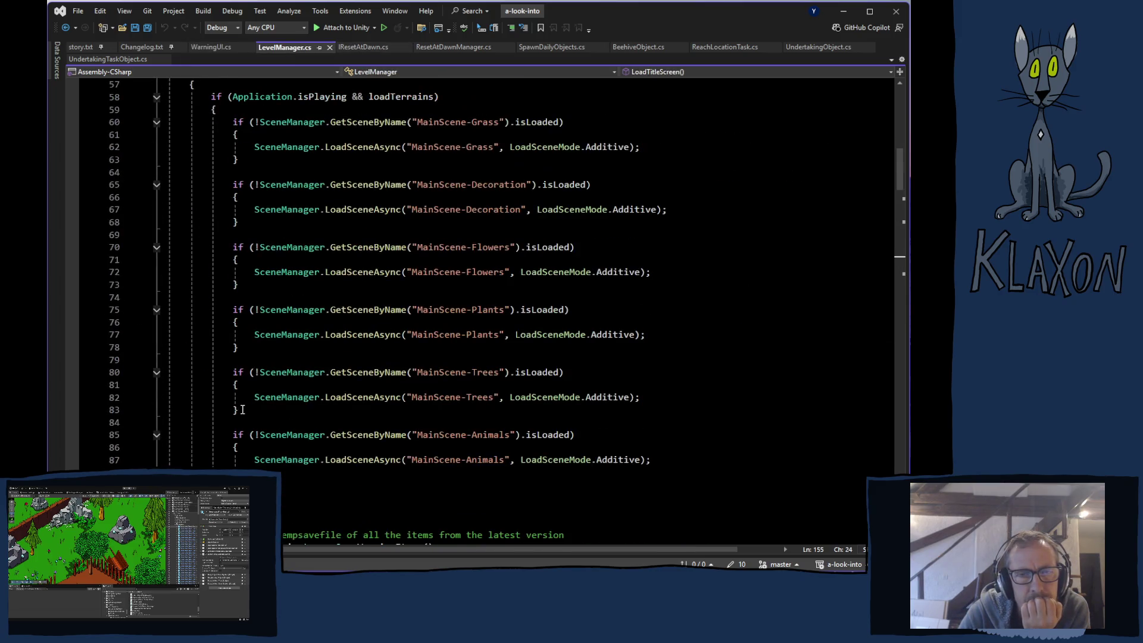
pyautogui.scroll(-4, 530, 385)
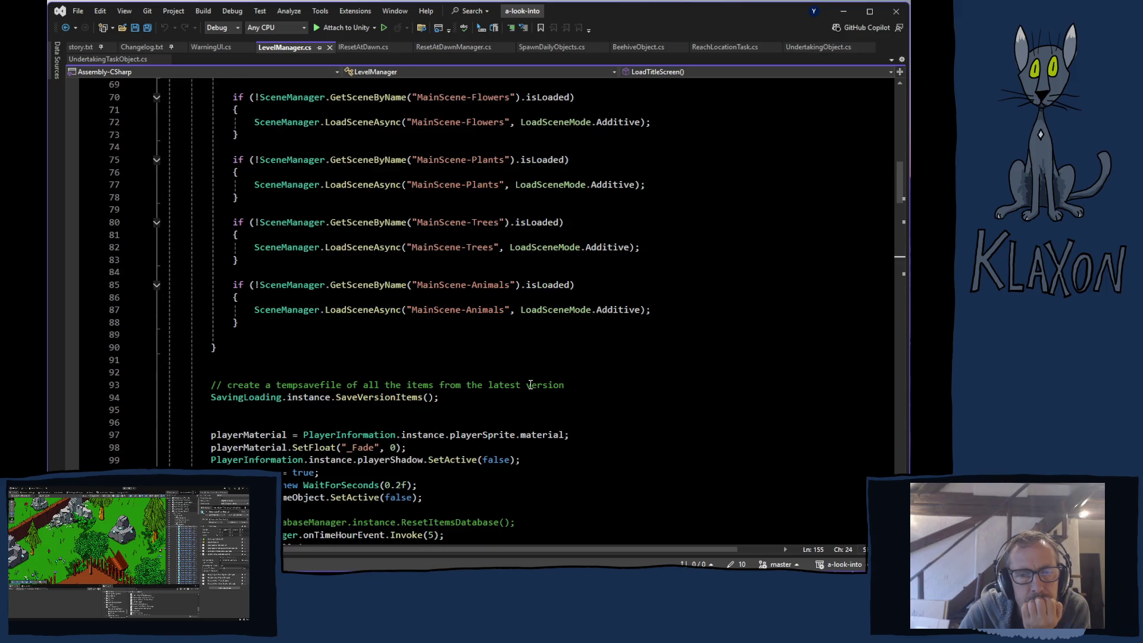
pyautogui.scroll(-1, 527, 386)
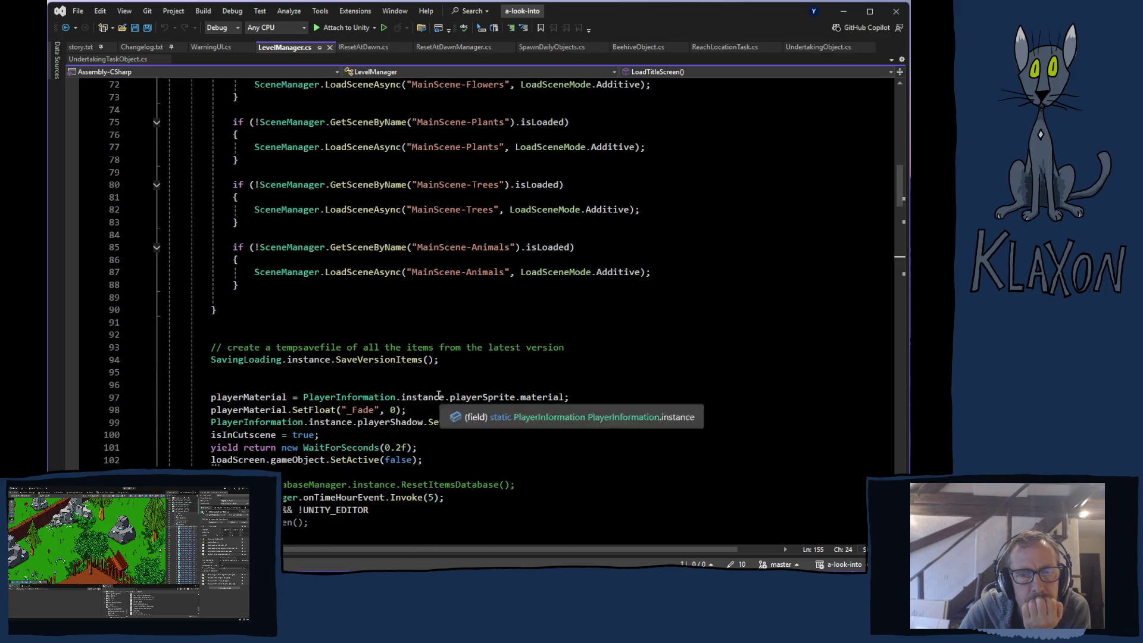
pyautogui.hotkey('alt', 'Tab')
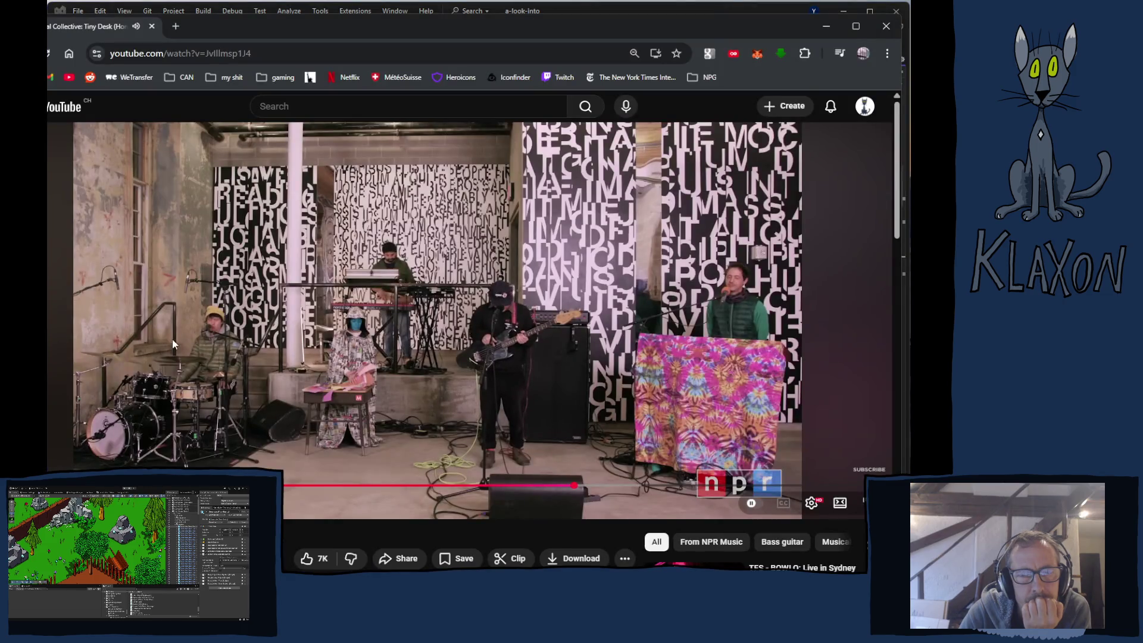
# Play 'Panther Burns and Hellcats on Art Fein's Poker Party, Full-Show' from the recommendations list
pyautogui.scroll(-10, 269, 382)
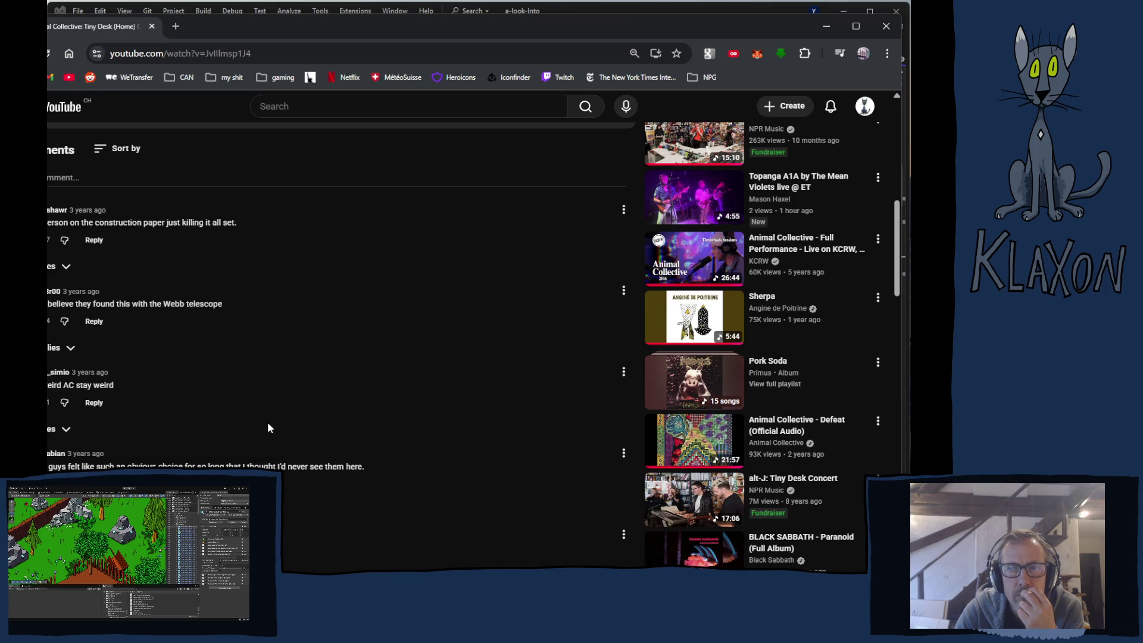
pyautogui.scroll(-2, 268, 427)
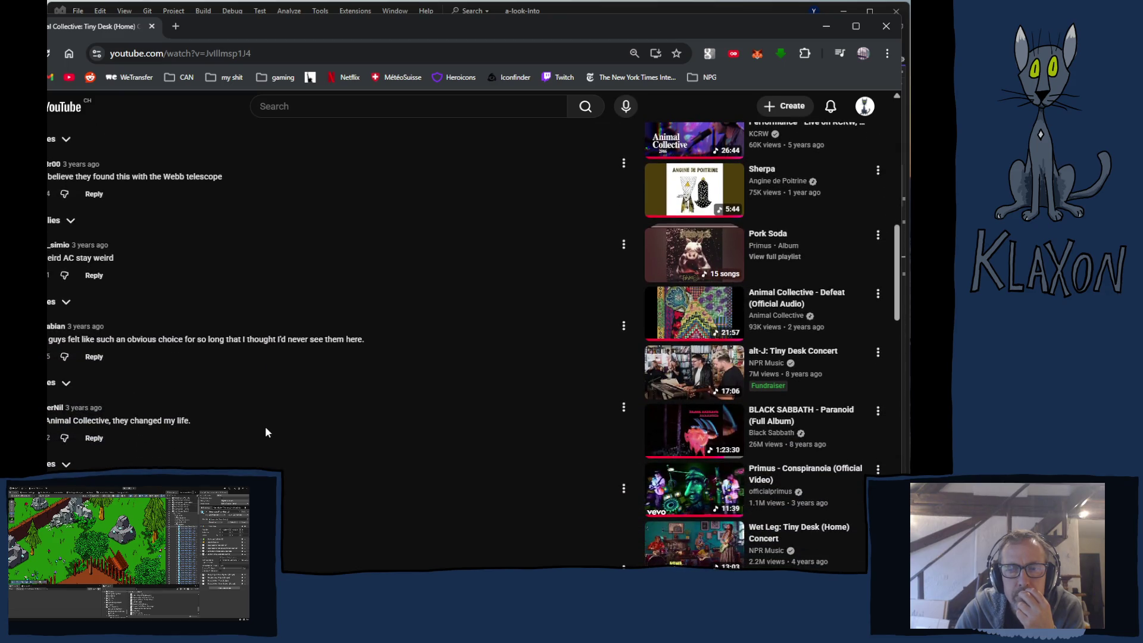
pyautogui.scroll(-2, 265, 432)
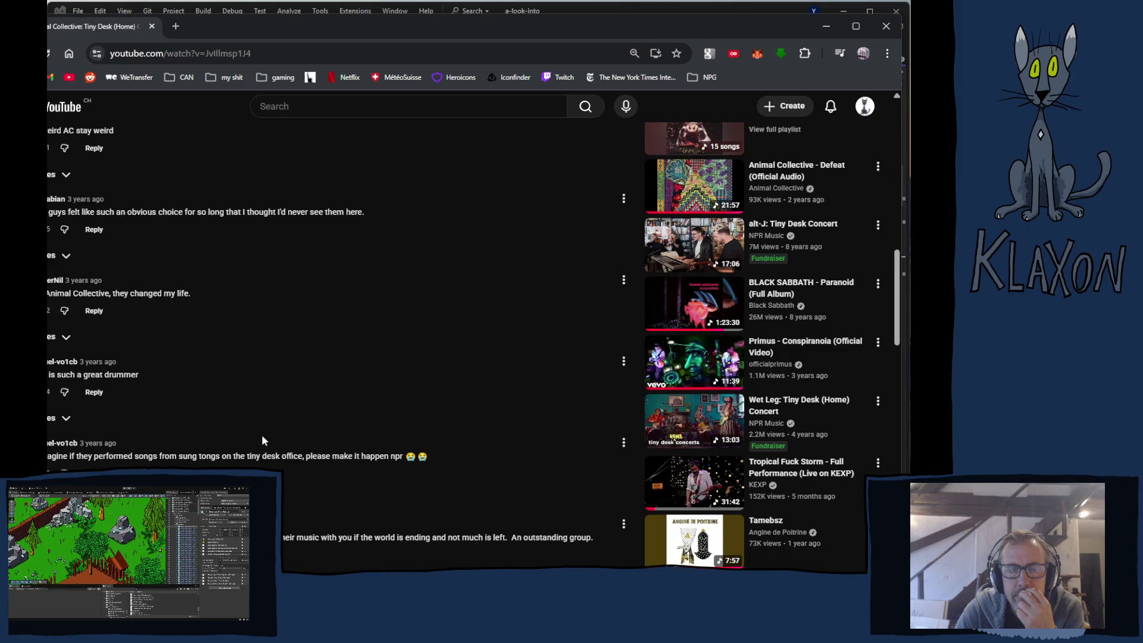
pyautogui.scroll(-6, 262, 440)
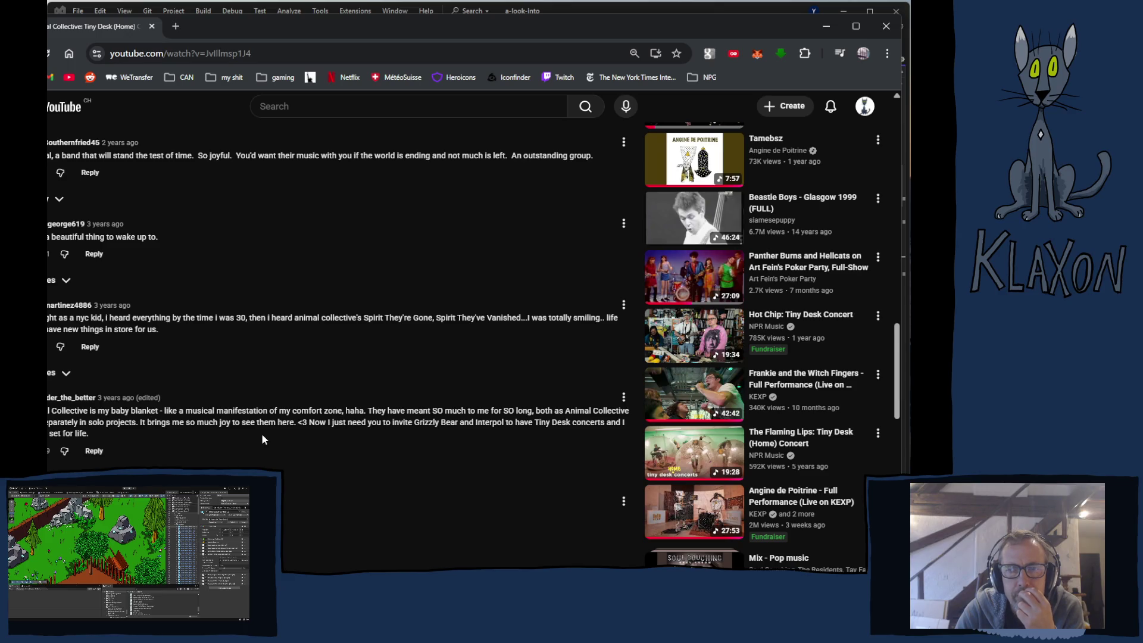
pyautogui.moveTo(703, 245)
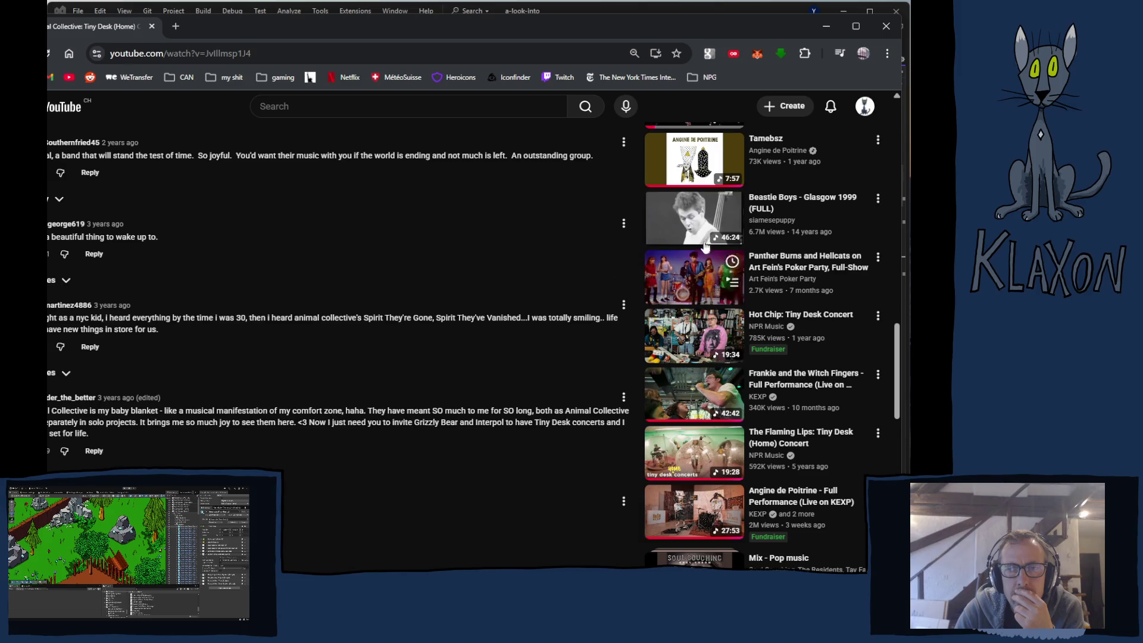
pyautogui.click(685, 284)
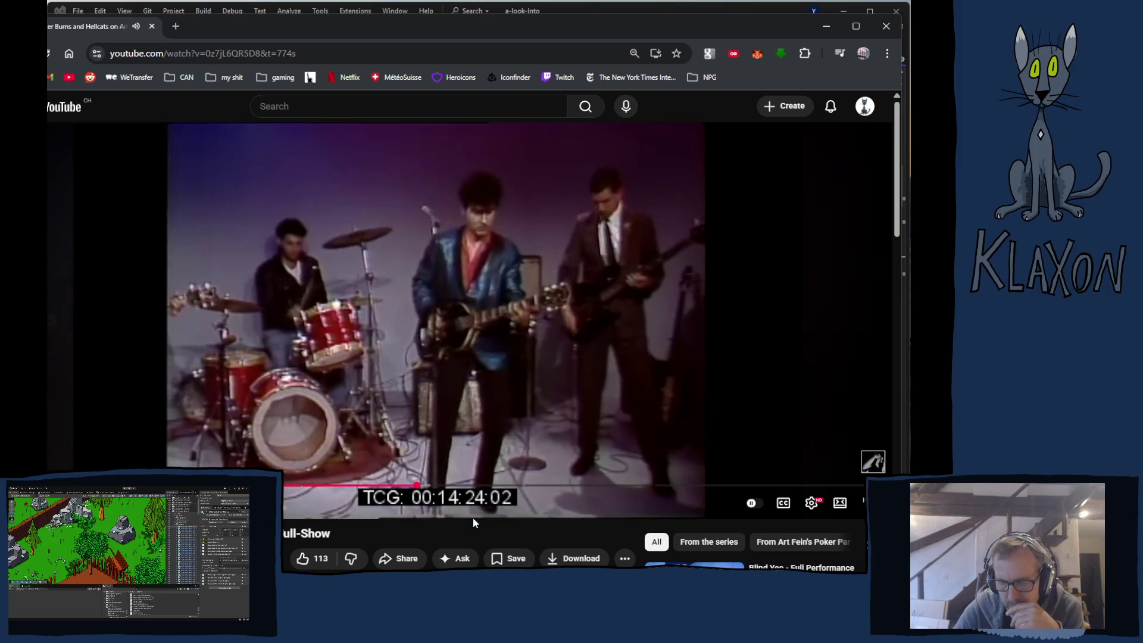
# Seek the Panther Burns and Hellcats show back five seconds with the Left arrow
pyautogui.press('Left')
pyautogui.press('Left')
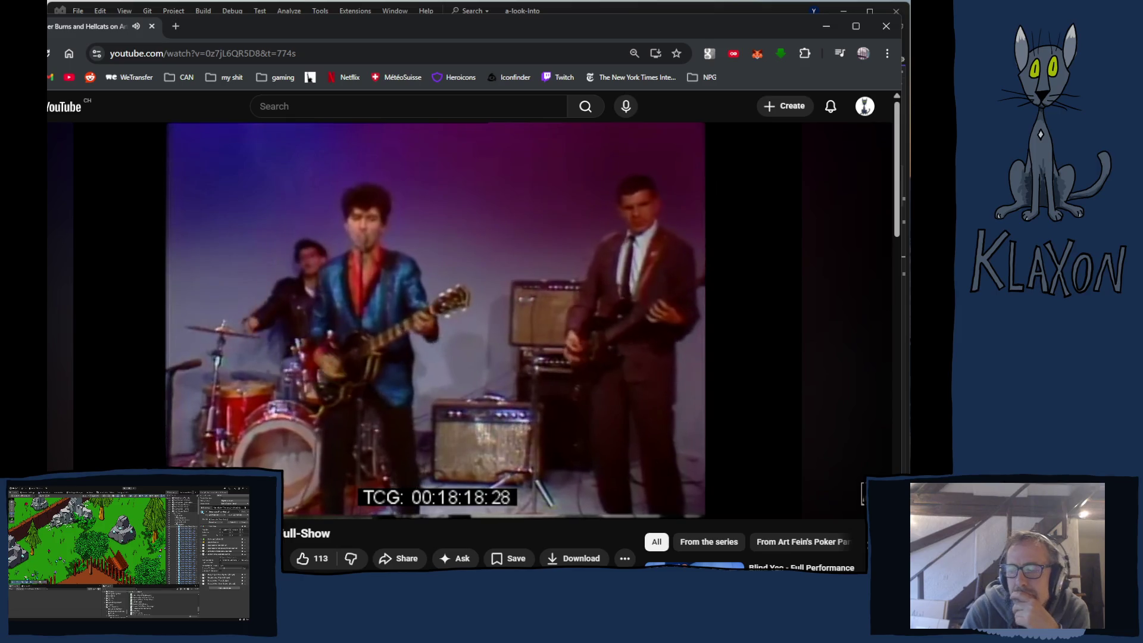
pyautogui.scroll(-1, 449, 537)
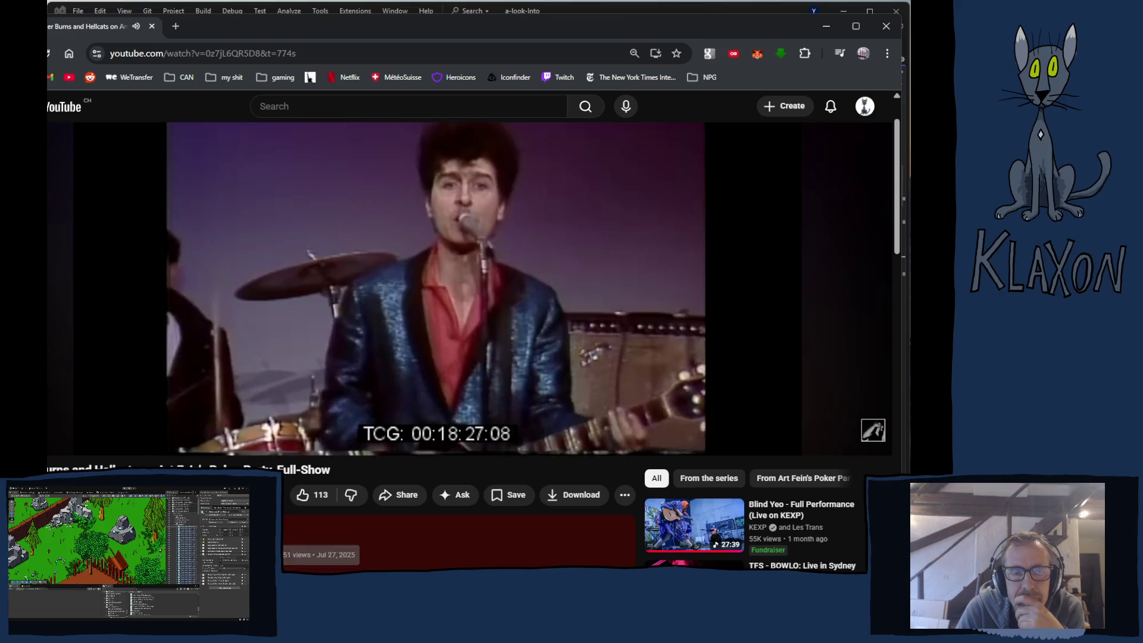
pyautogui.scroll(1, 453, 536)
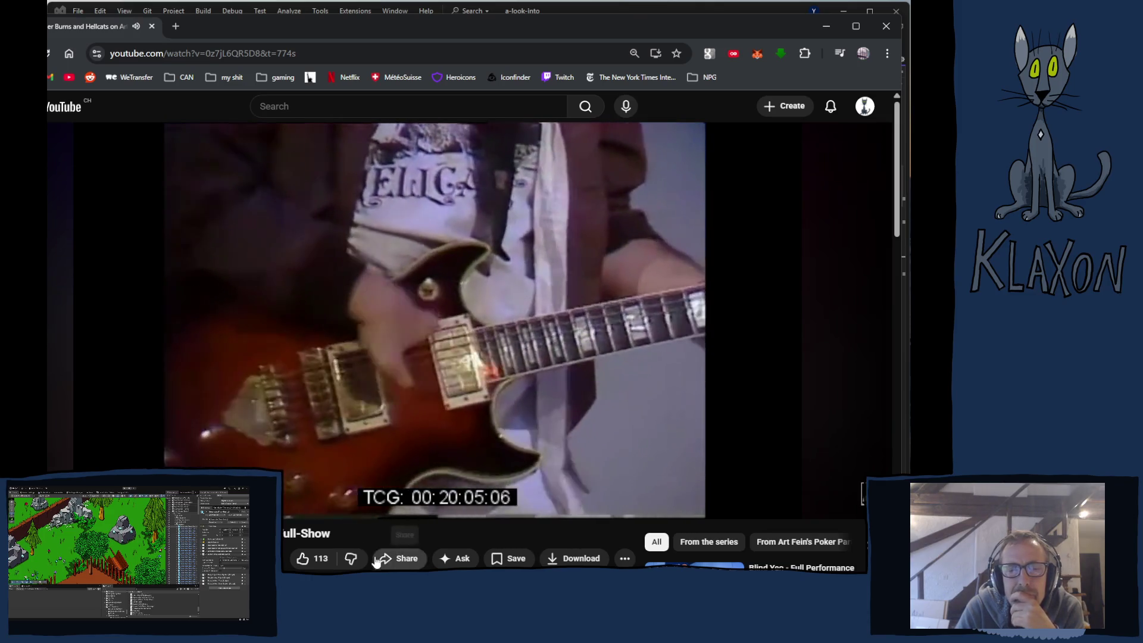
pyautogui.scroll(-2, 399, 548)
# Scroll the watch page back to the top so the playing Poker Party video shows
pyautogui.scroll(-2, 471, 345)
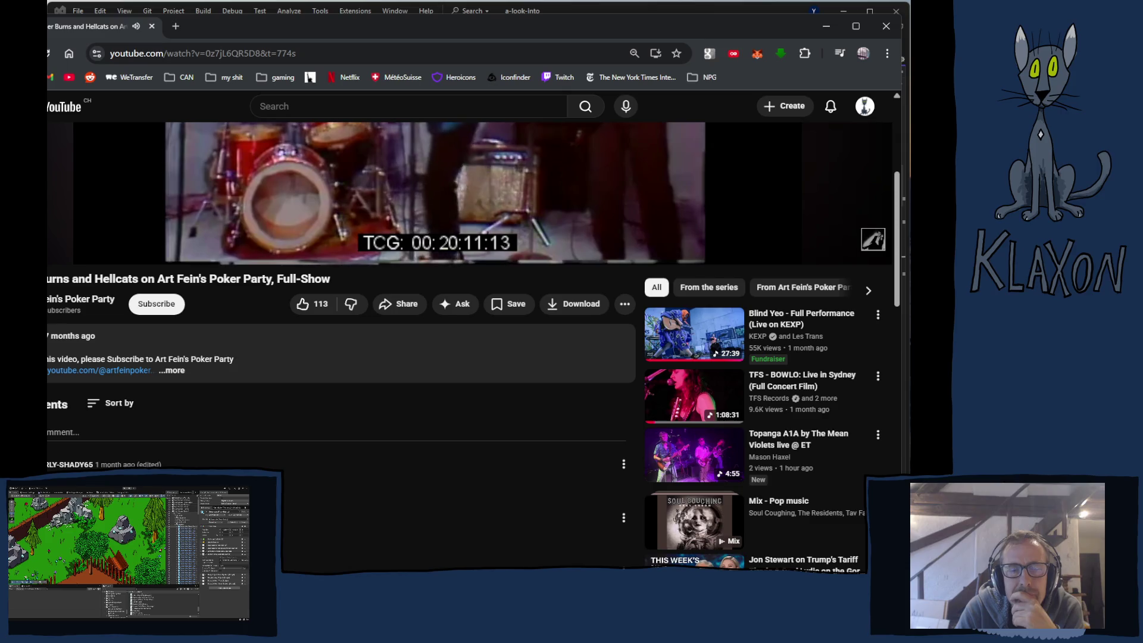
pyautogui.scroll(-2, 470, 346)
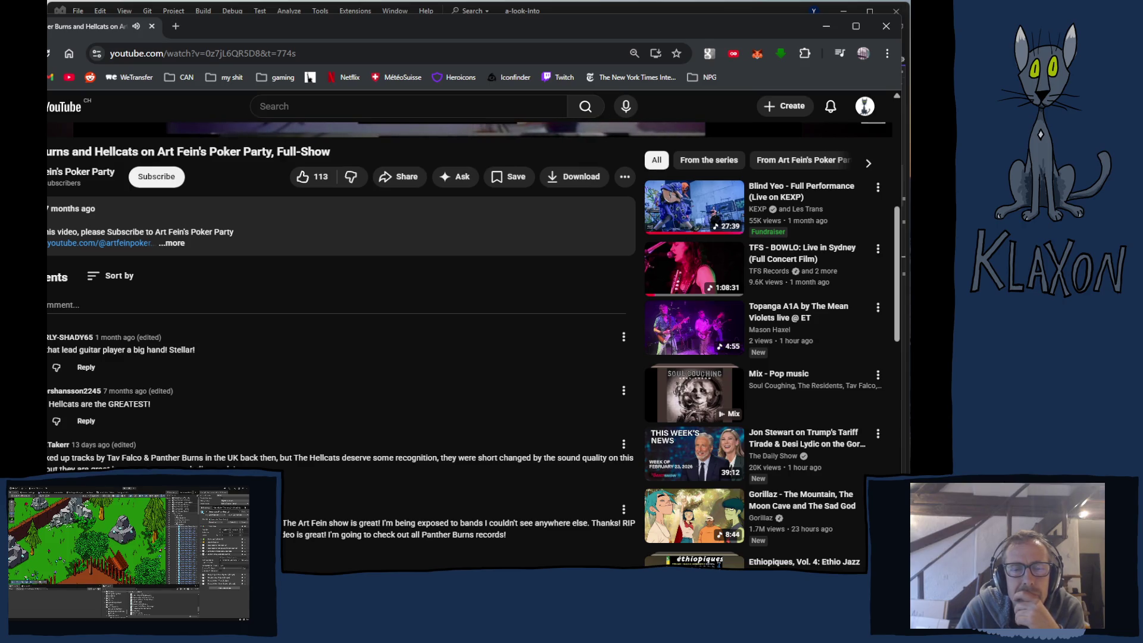
pyautogui.scroll(6, 862, 494)
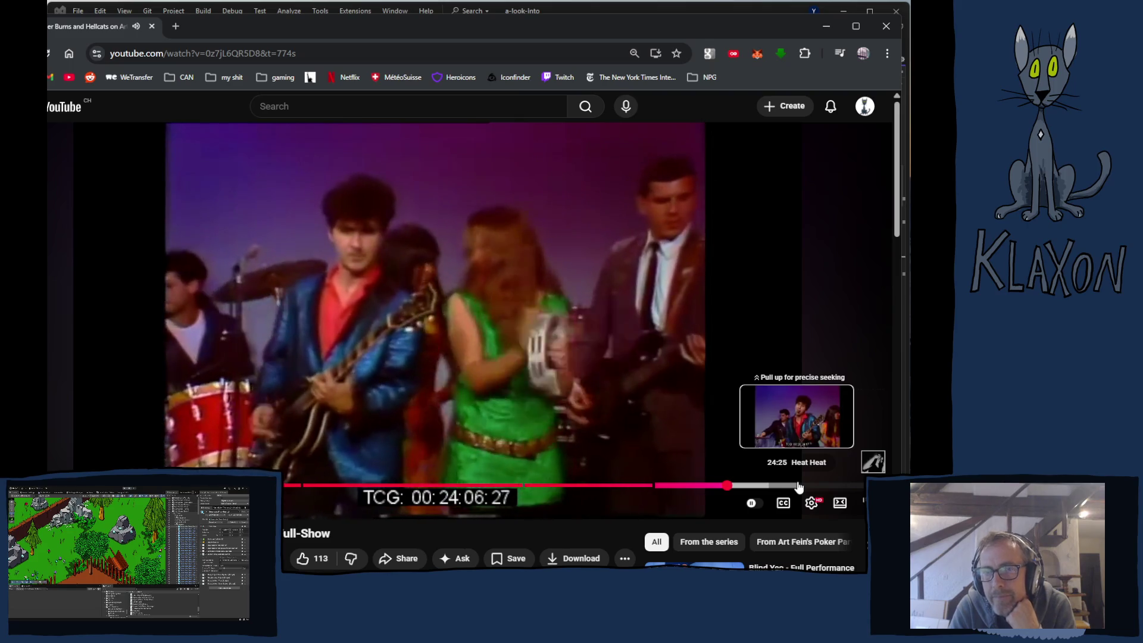
# Seek the concert video to about 26:40, pause it, and open a new blank tab
pyautogui.click(792, 487)
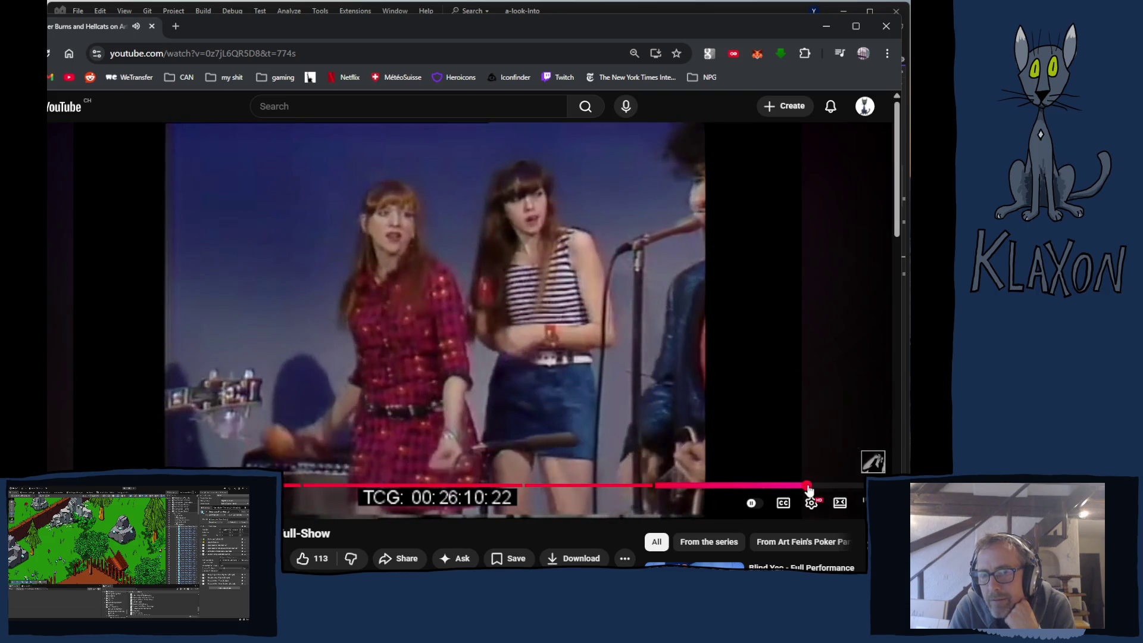
pyautogui.click(809, 487)
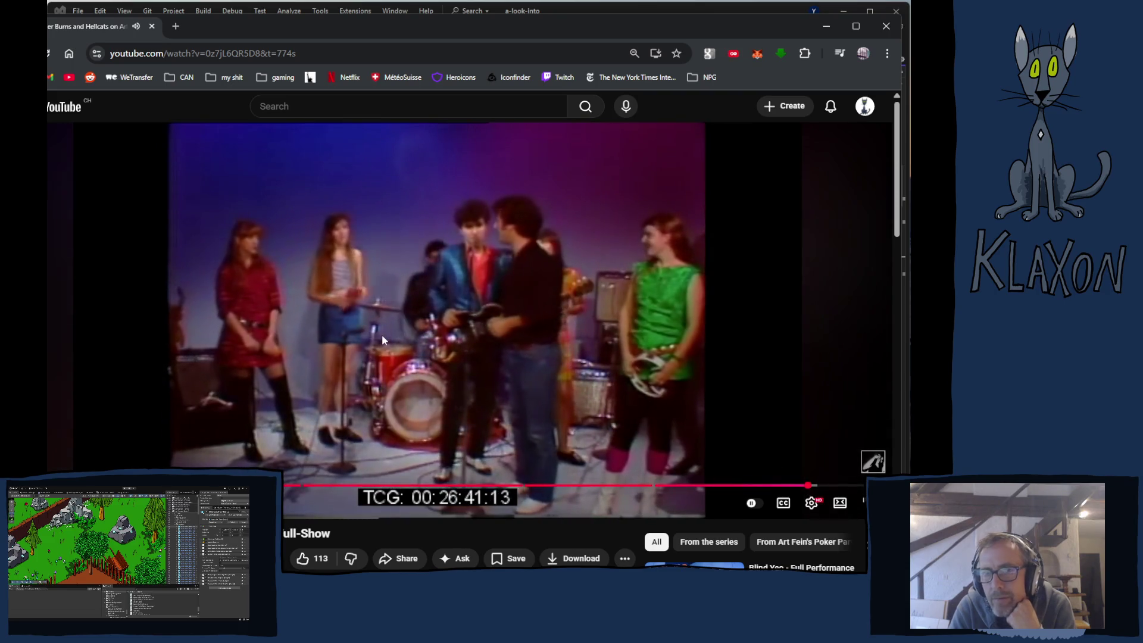
pyautogui.click(398, 352)
pyautogui.click(177, 26)
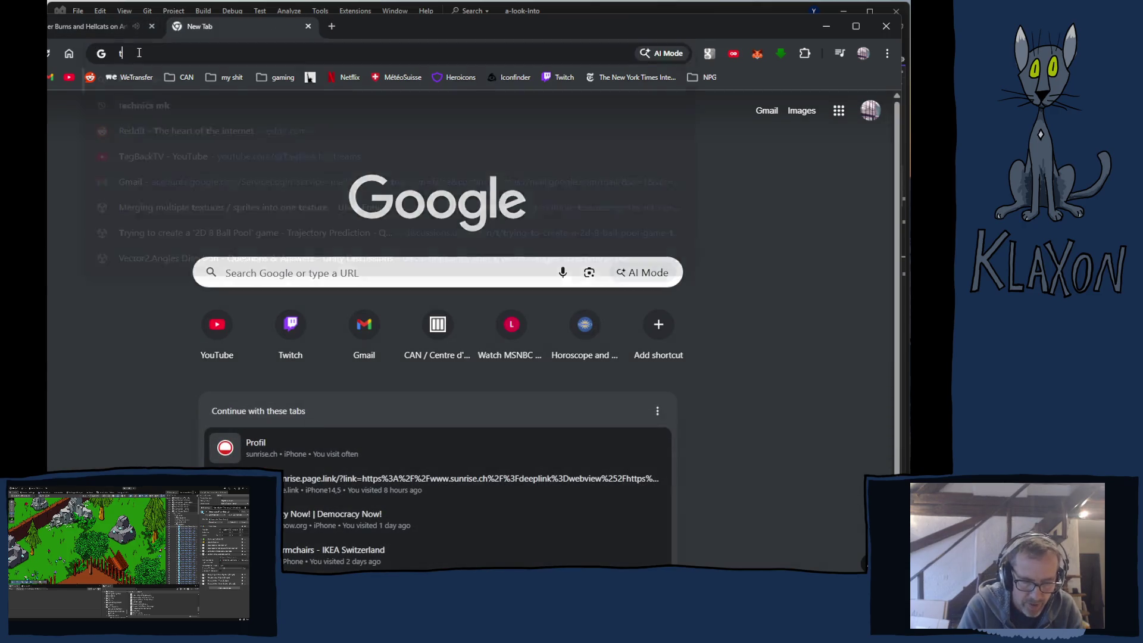
# Search Google for 'the hellcats band' and select the word 'band' in the query
pyautogui.write('the hellcats')
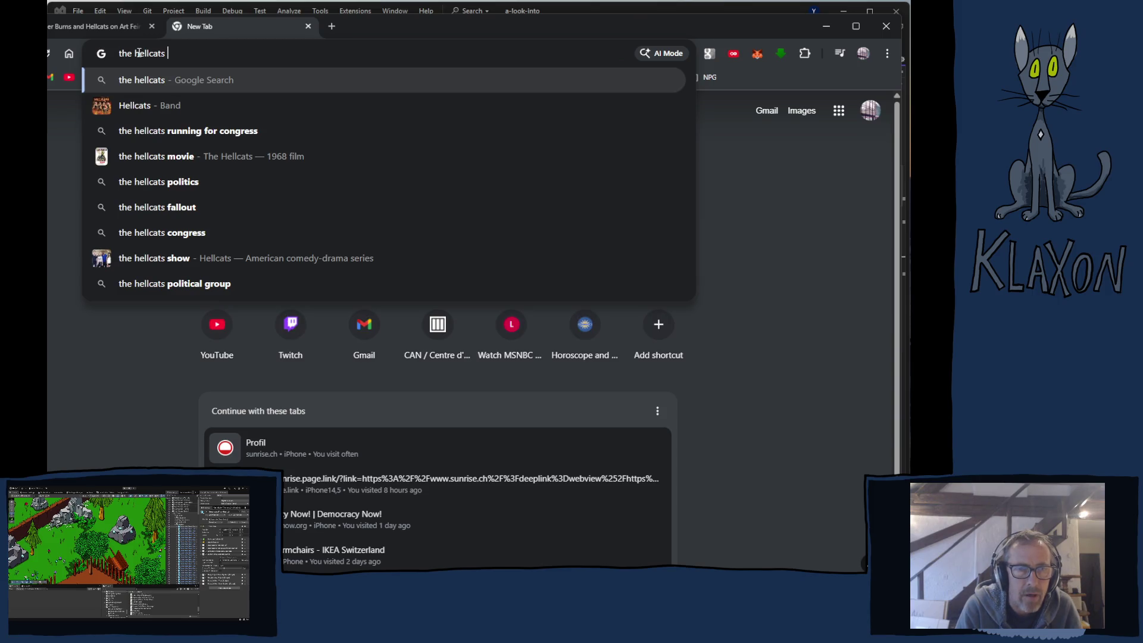
pyautogui.write(' ba')
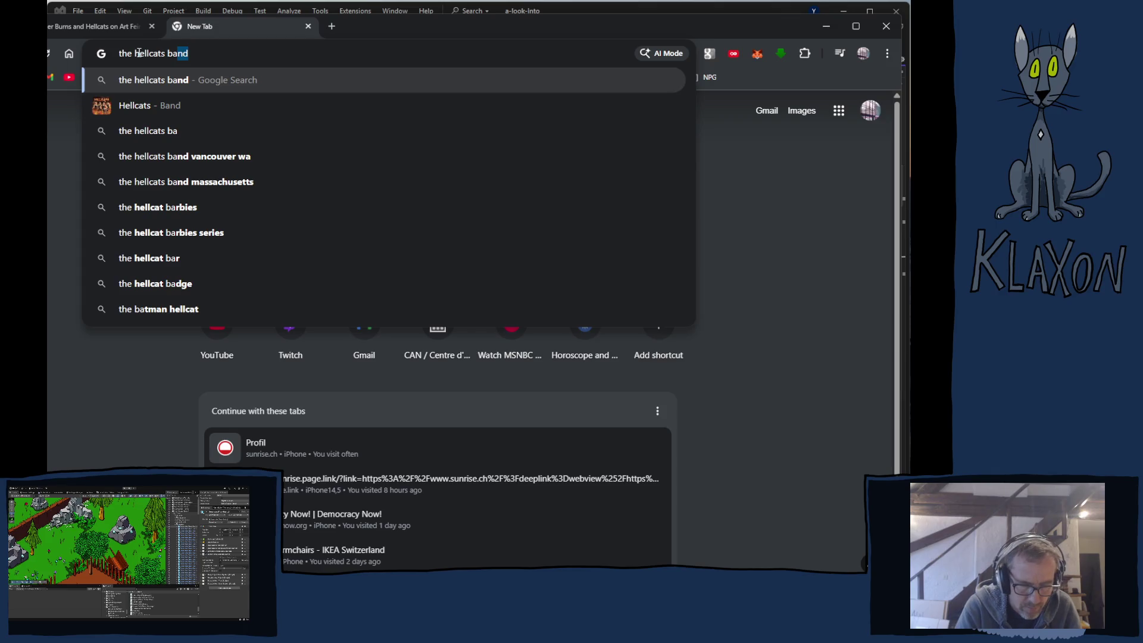
pyautogui.write('nd')
pyautogui.press('Return')
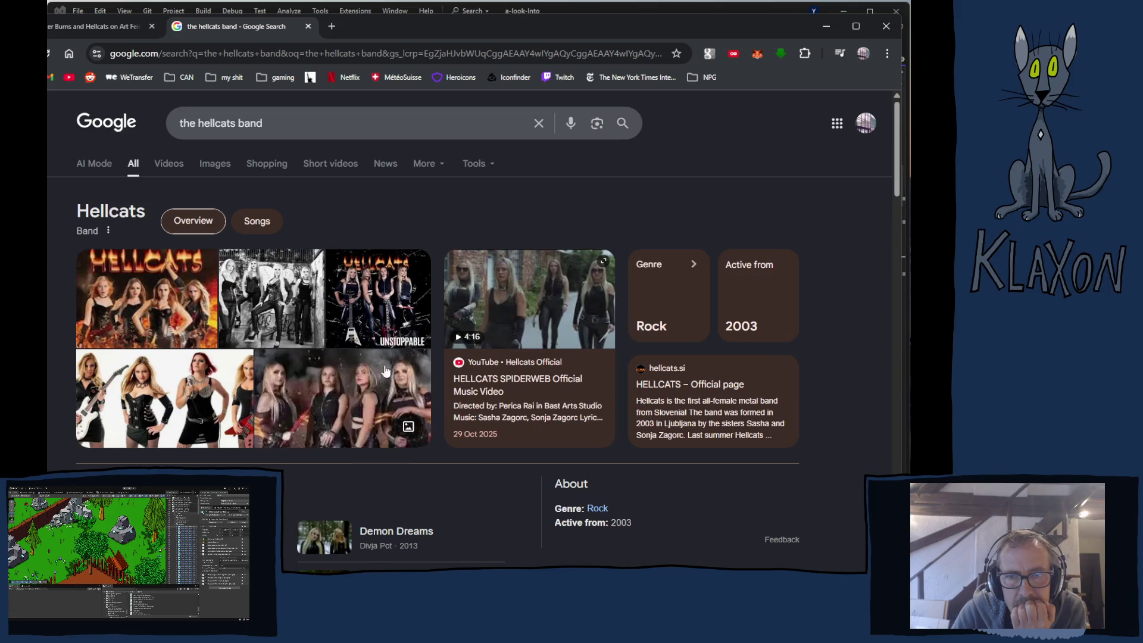
pyautogui.moveTo(470, 373)
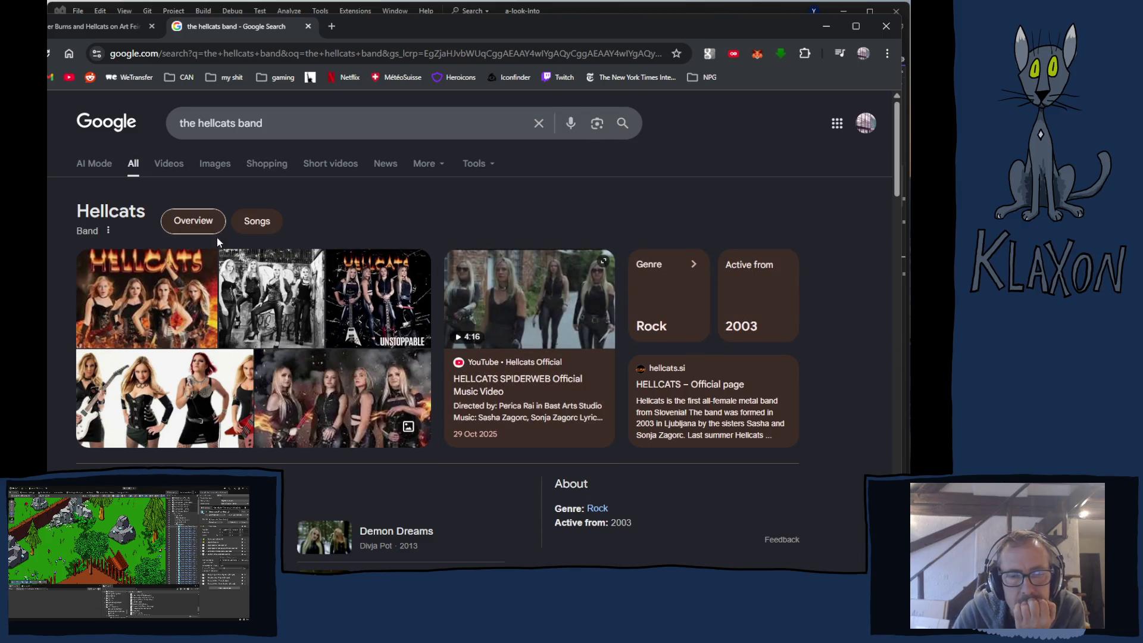
pyautogui.scroll(-4, 218, 242)
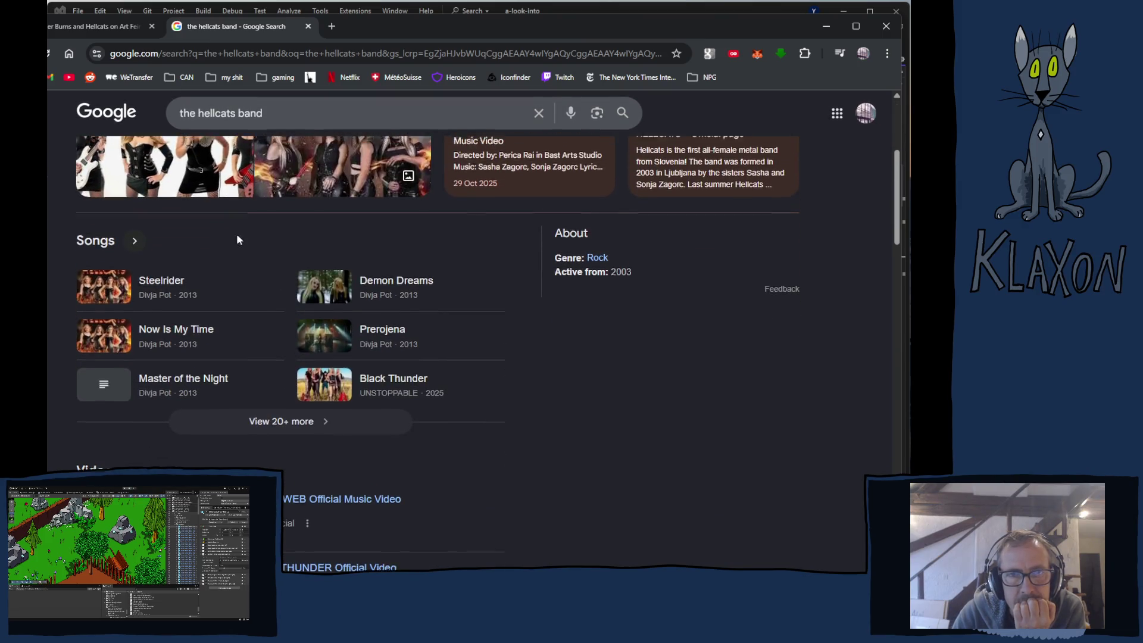
pyautogui.scroll(4, 237, 235)
pyautogui.doubleClick(241, 122)
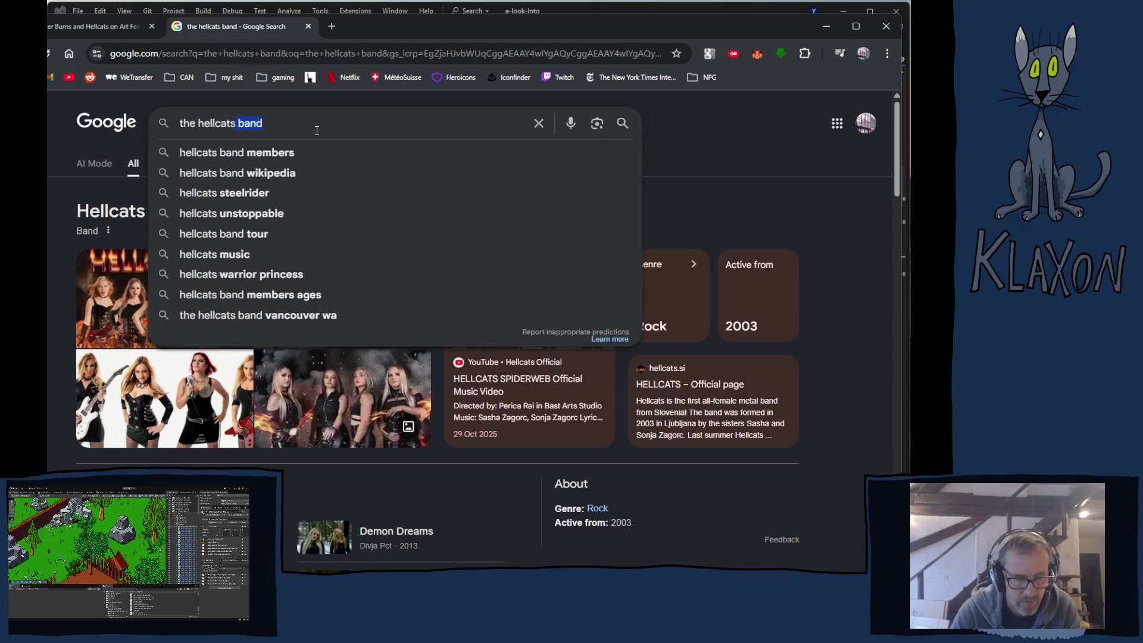
# Change the search to 'the hellcats 1980's' and run it
pyautogui.press('BackSpace')
pyautogui.write('1980')
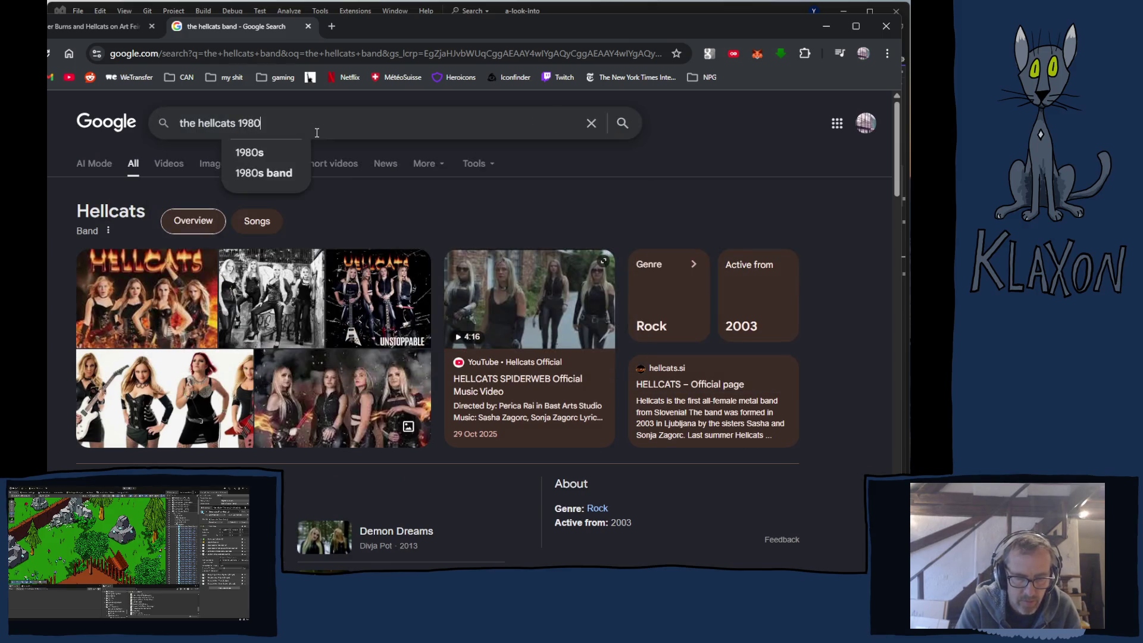
pyautogui.write("'s")
pyautogui.press('Return')
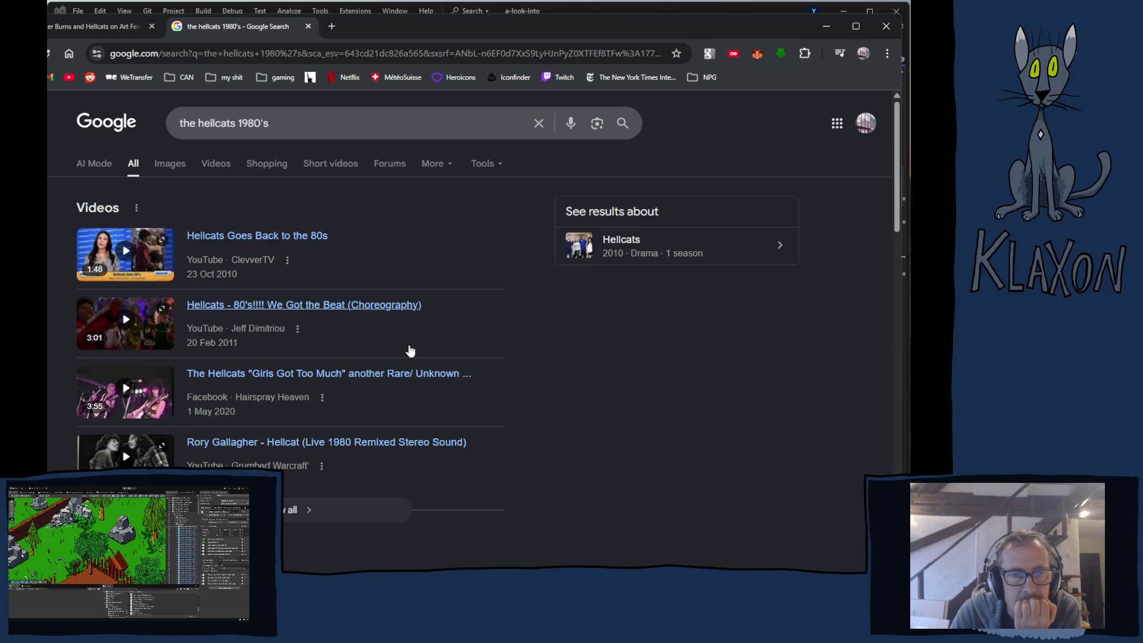
# Open The Hellcats' Discogs artist page from the results, then return to the YouTube tab
pyautogui.scroll(-2, 444, 339)
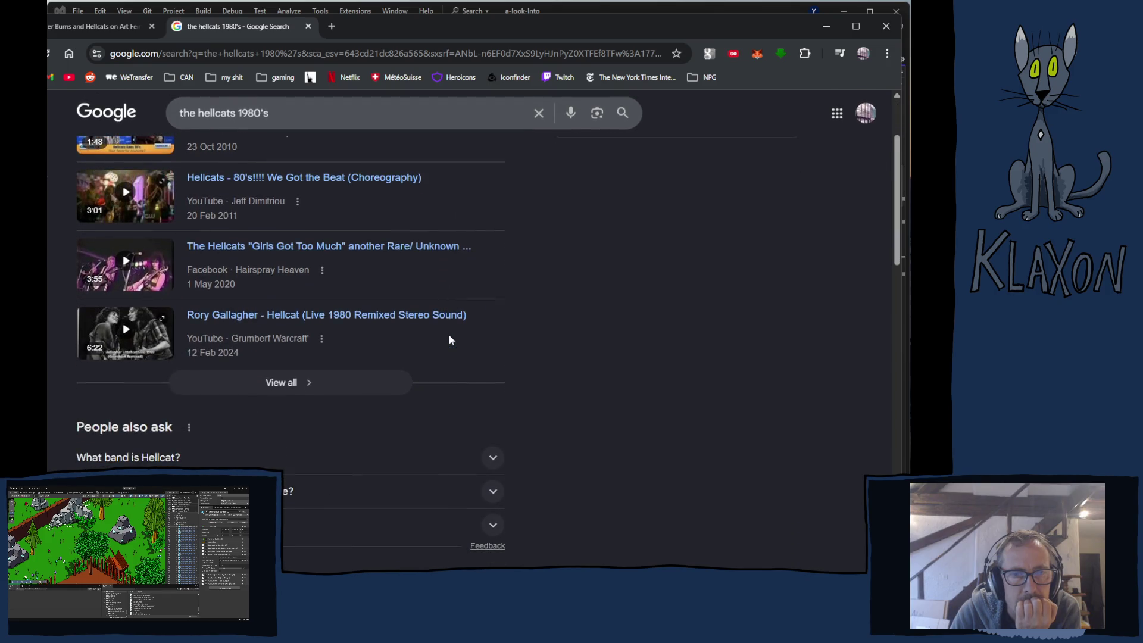
pyautogui.scroll(-2, 450, 337)
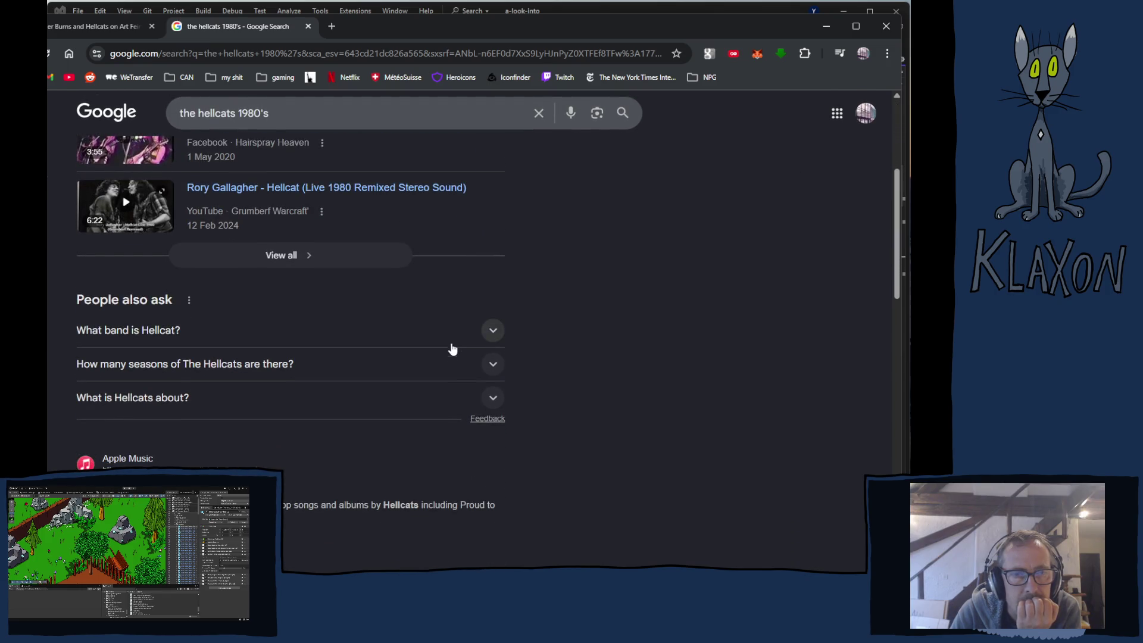
pyautogui.scroll(-1, 446, 346)
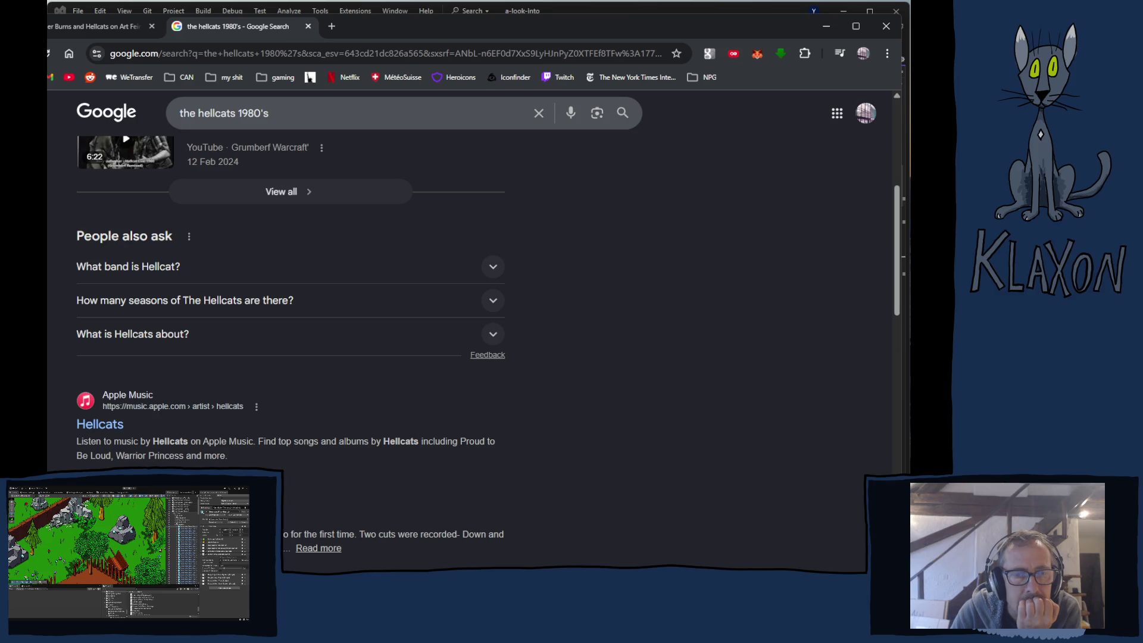
pyautogui.scroll(-4, 476, 355)
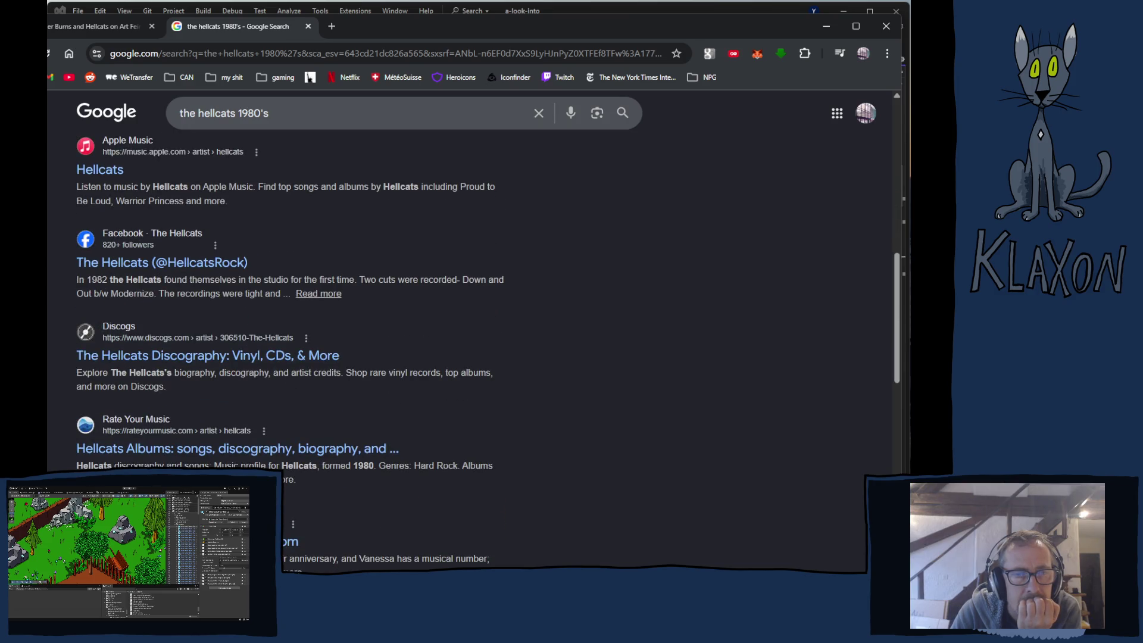
pyautogui.click(200, 359)
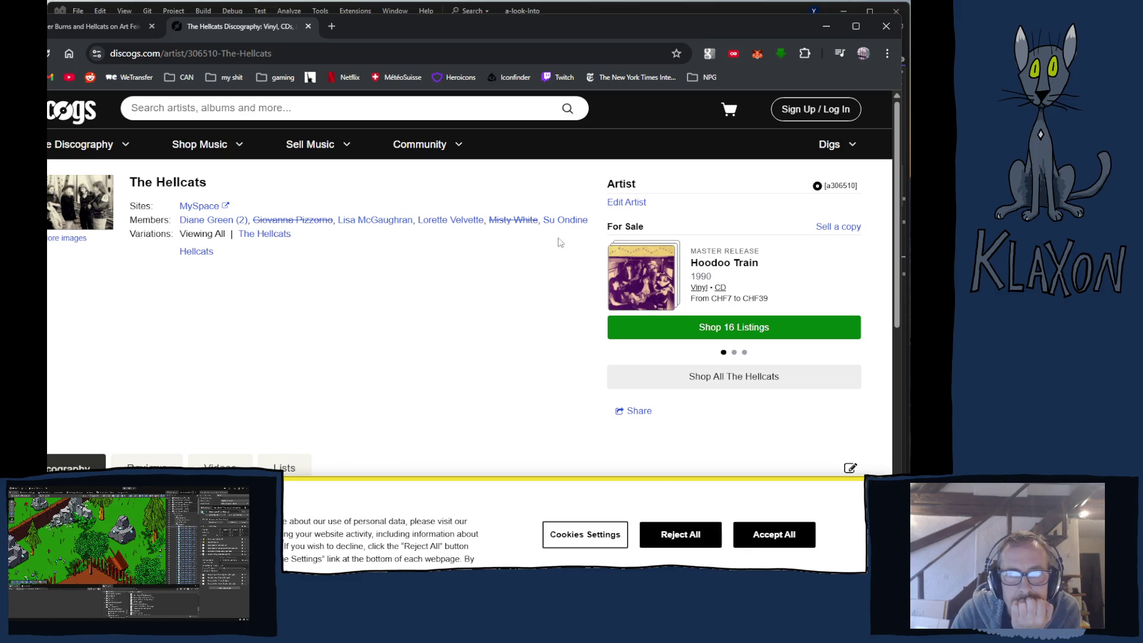
pyautogui.moveTo(673, 272)
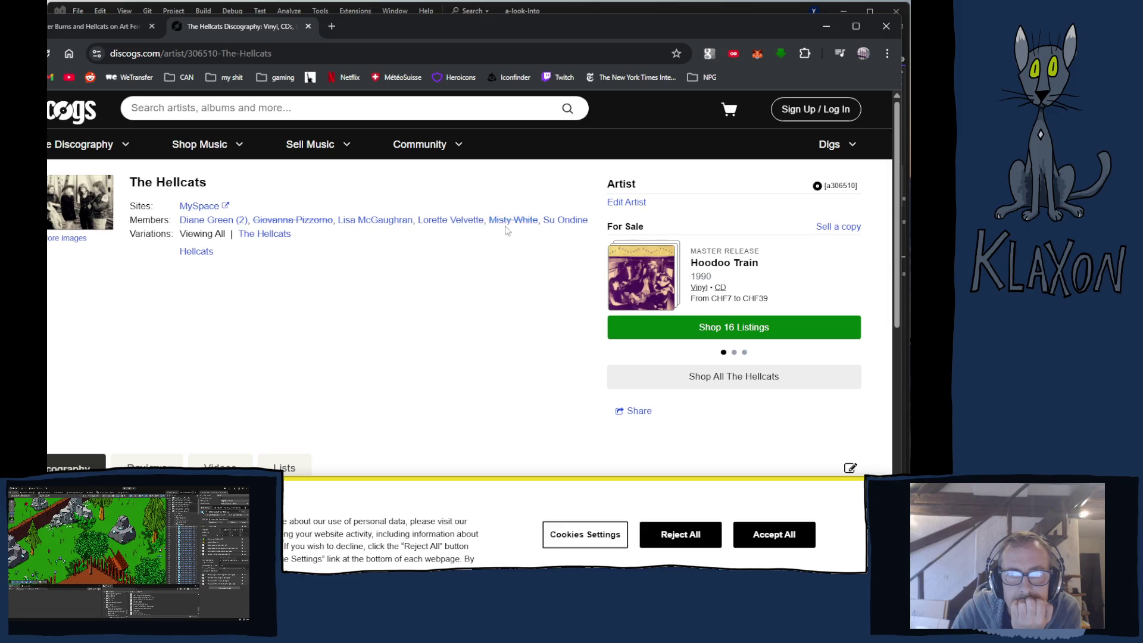
pyautogui.click(109, 28)
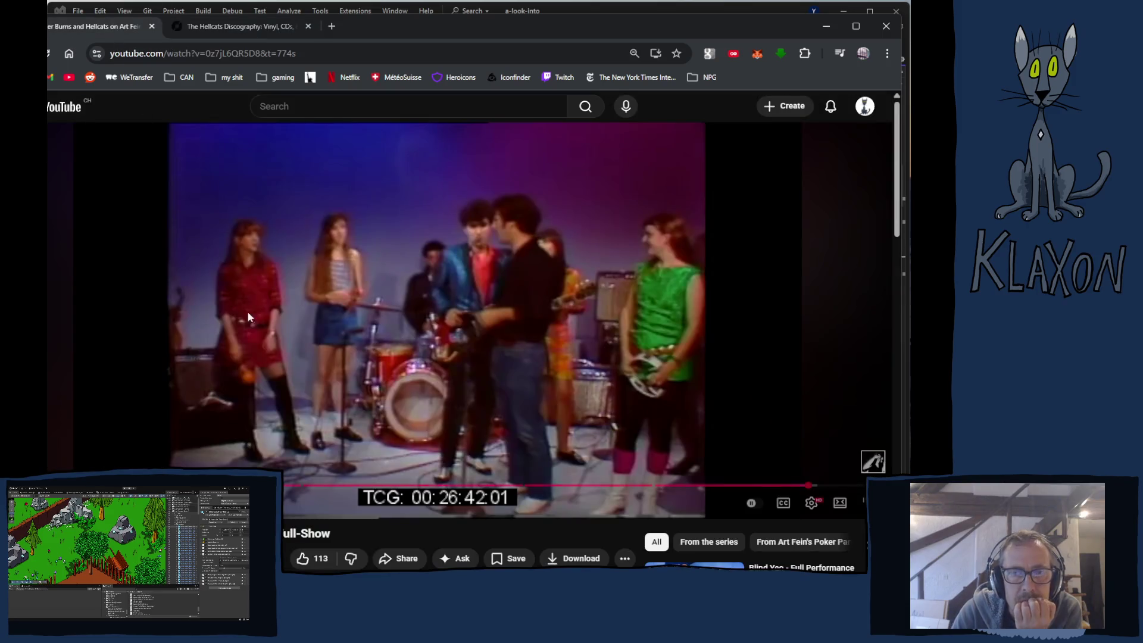
# Expand the Poker Party video's full description and scroll down through the comments
pyautogui.scroll(-4, 351, 356)
pyautogui.click(172, 371)
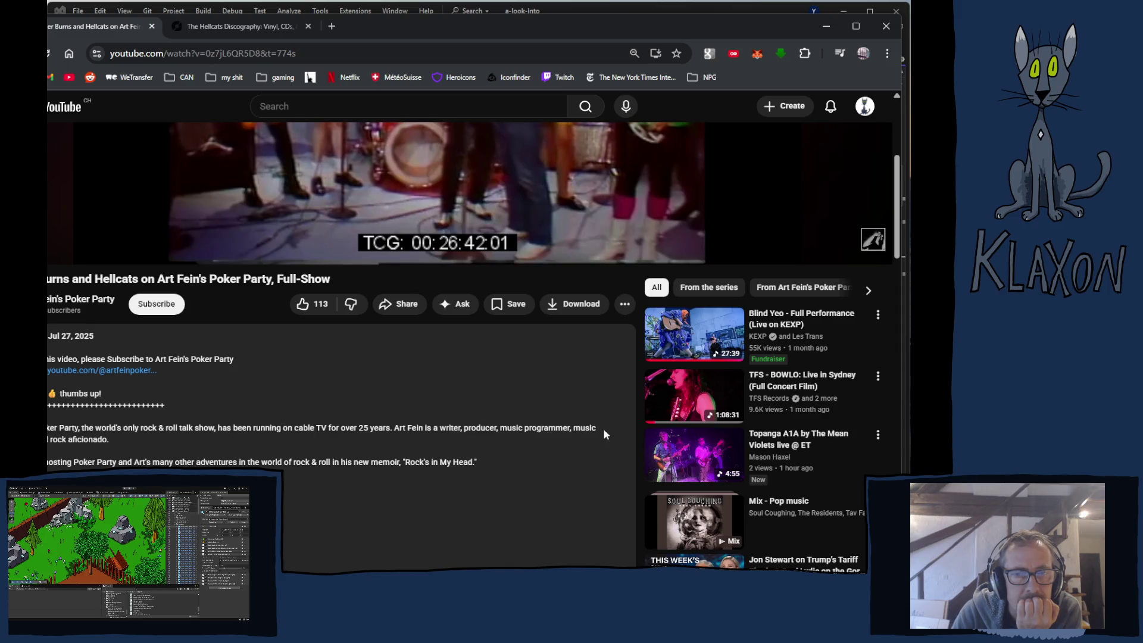
pyautogui.scroll(-5, 110, 402)
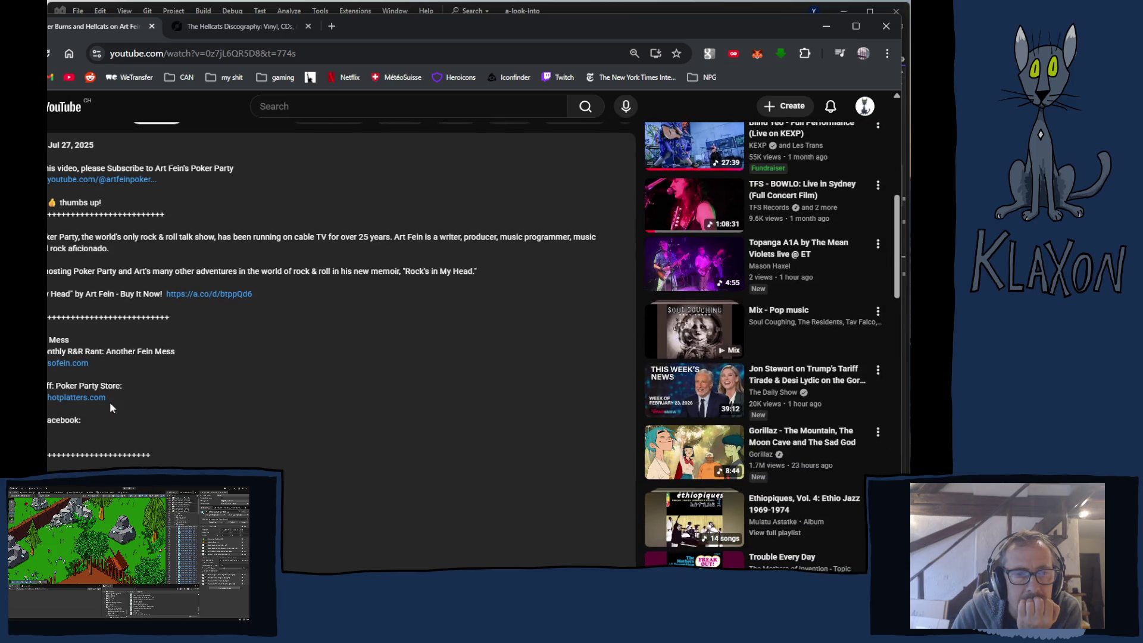
pyautogui.scroll(-10, 156, 397)
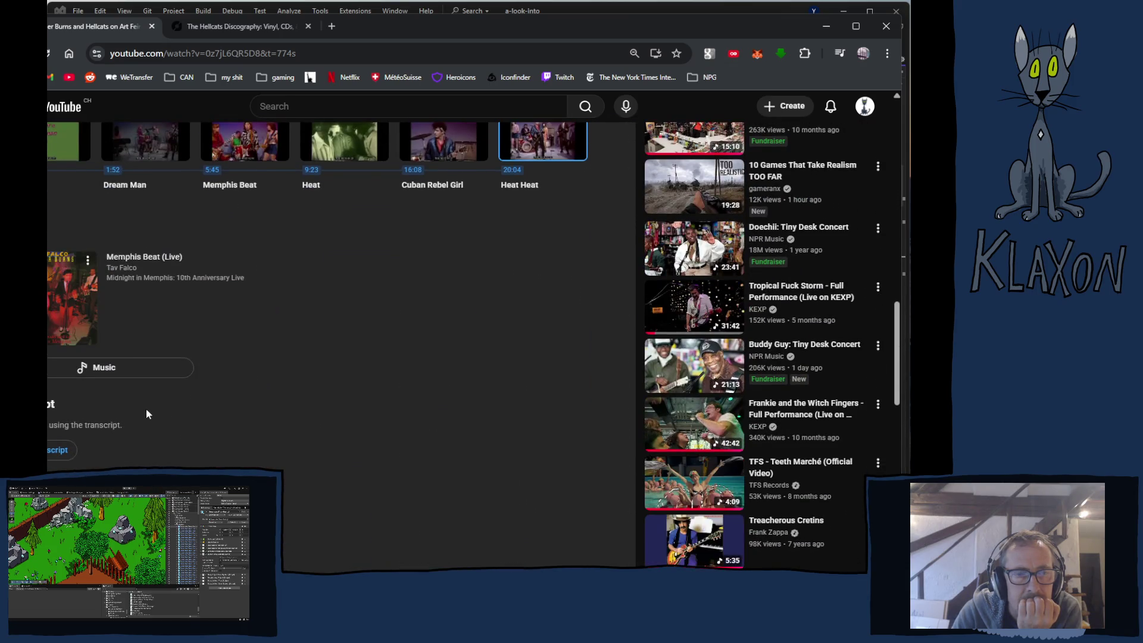
pyautogui.scroll(5, 146, 410)
pyautogui.scroll(-9, 145, 410)
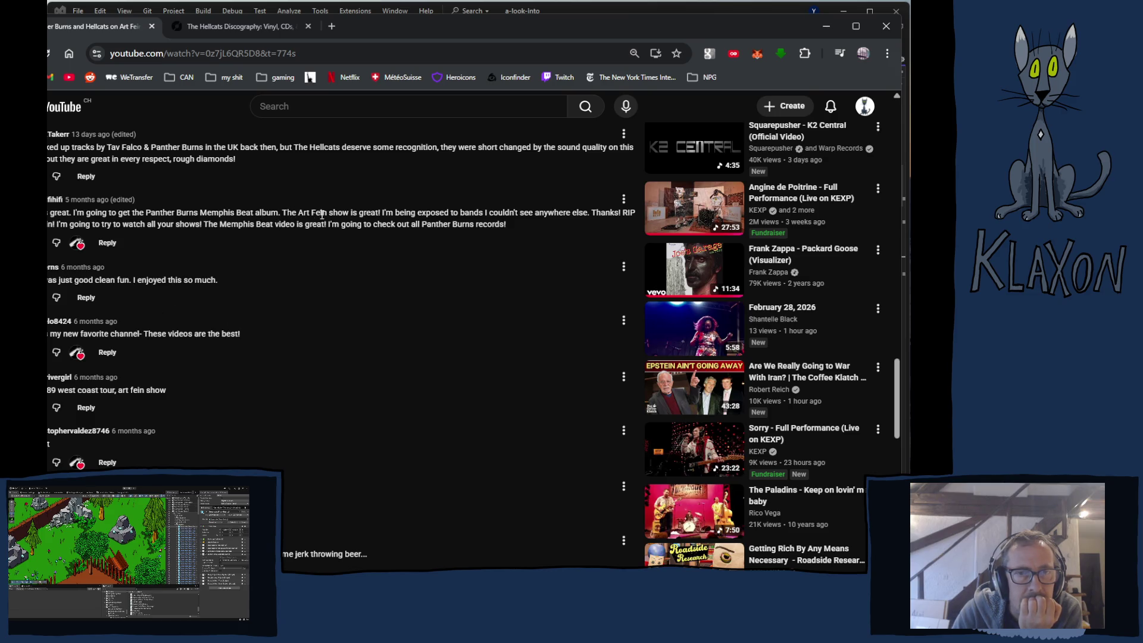
pyautogui.scroll(-5, 516, 225)
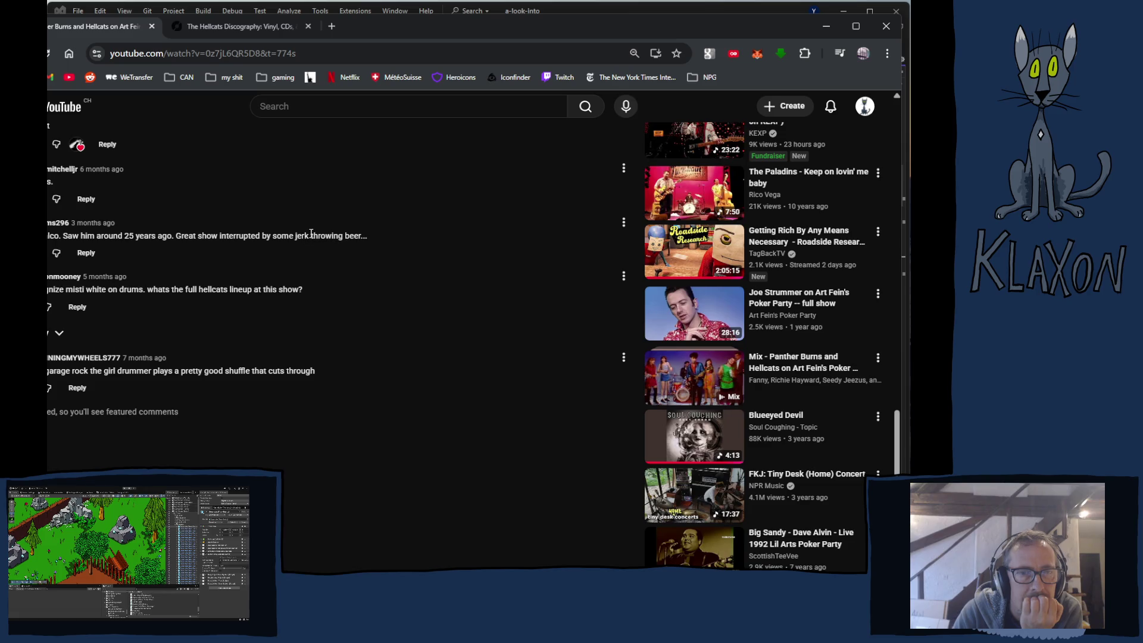
# Select the beer-throwing comment line, then switch to the Discogs Cherry Mansions release page
pyautogui.moveTo(132, 238)
pyautogui.mouseDown()
pyautogui.moveTo(366, 238)
pyautogui.moveTo(362, 247)
pyautogui.mouseUp()
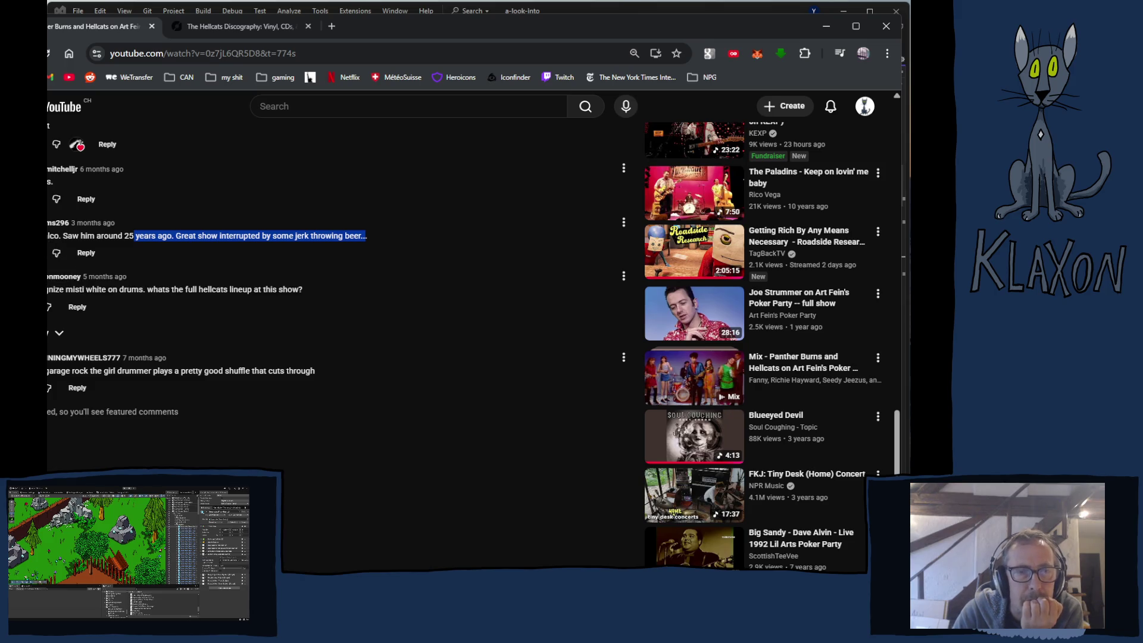
pyautogui.click(48, 241)
pyautogui.moveTo(48, 237); pyautogui.dragTo(368, 237)
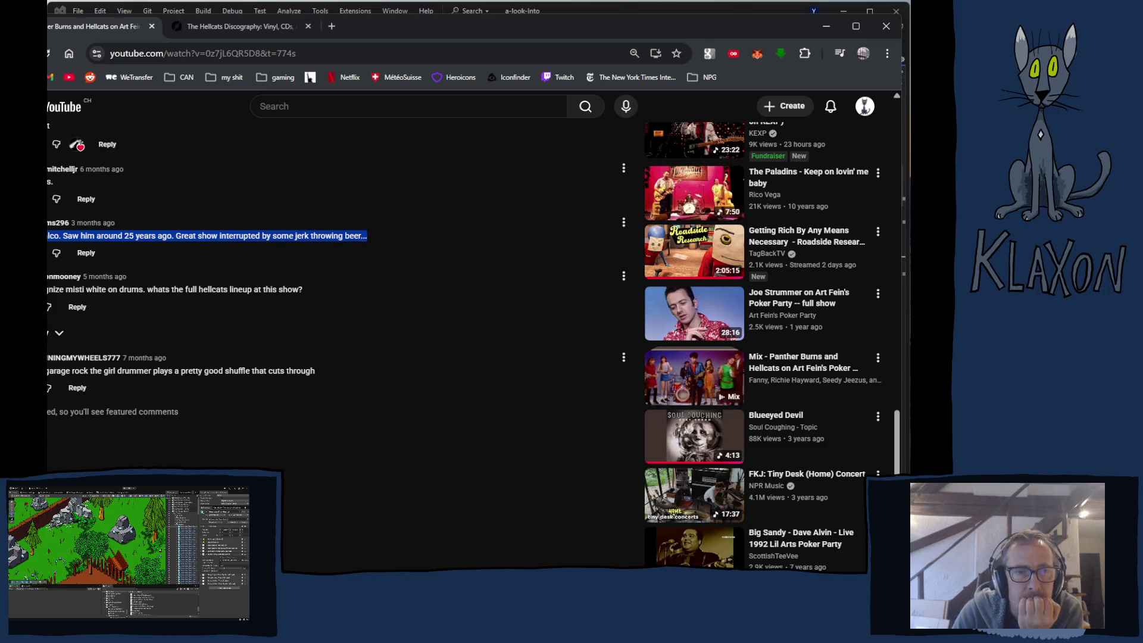
pyautogui.scroll(2, 191, 374)
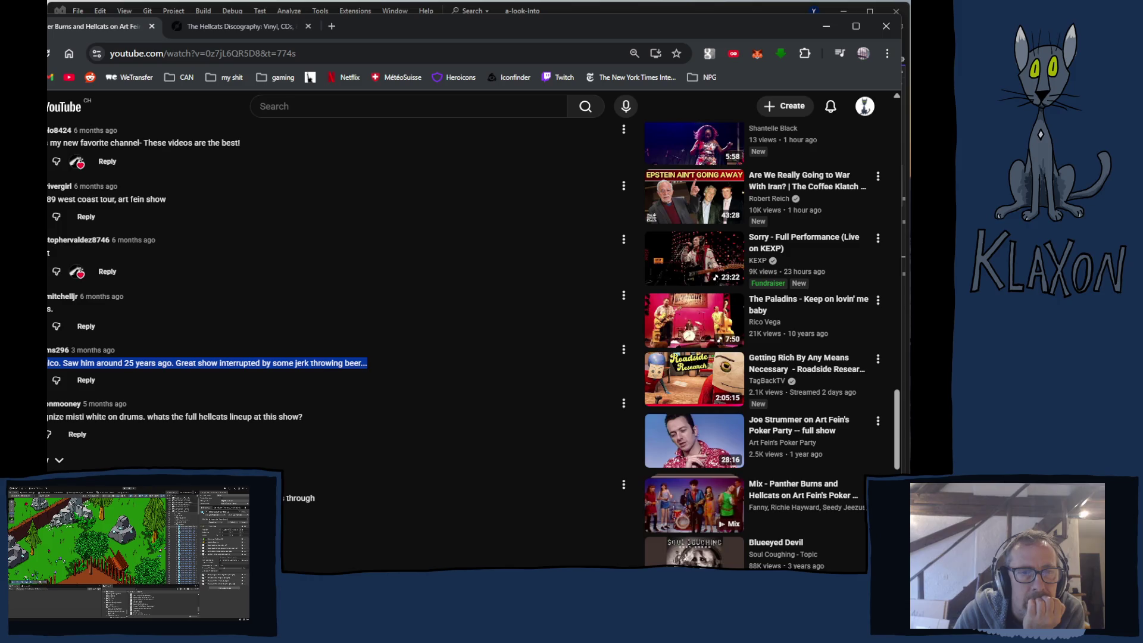
pyautogui.scroll(1, 473, 347)
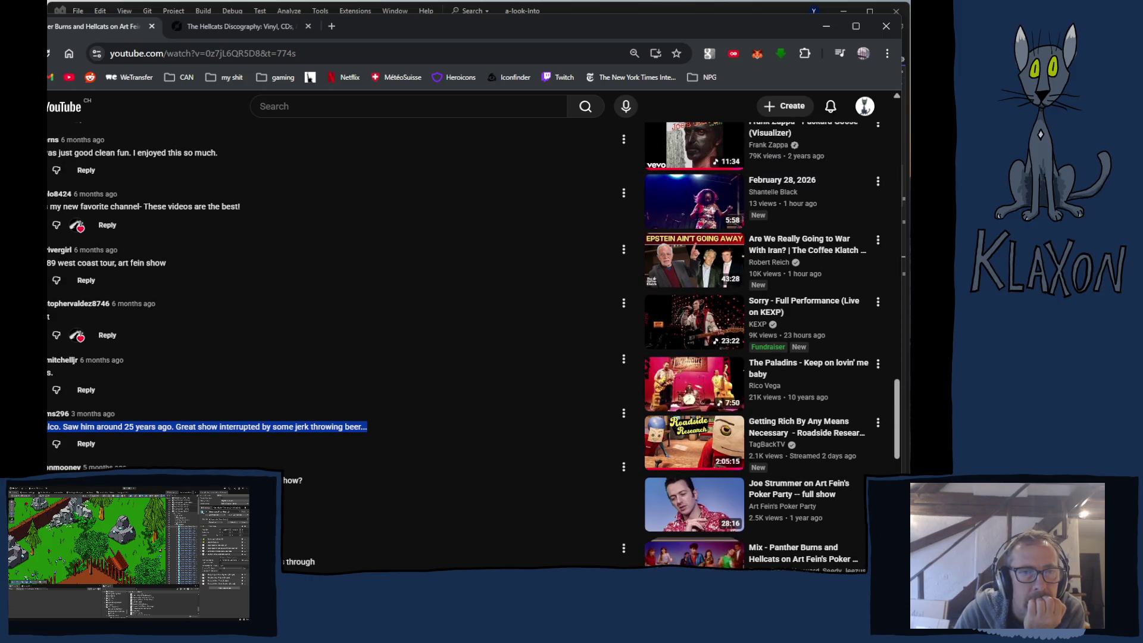
pyautogui.scroll(3, 473, 346)
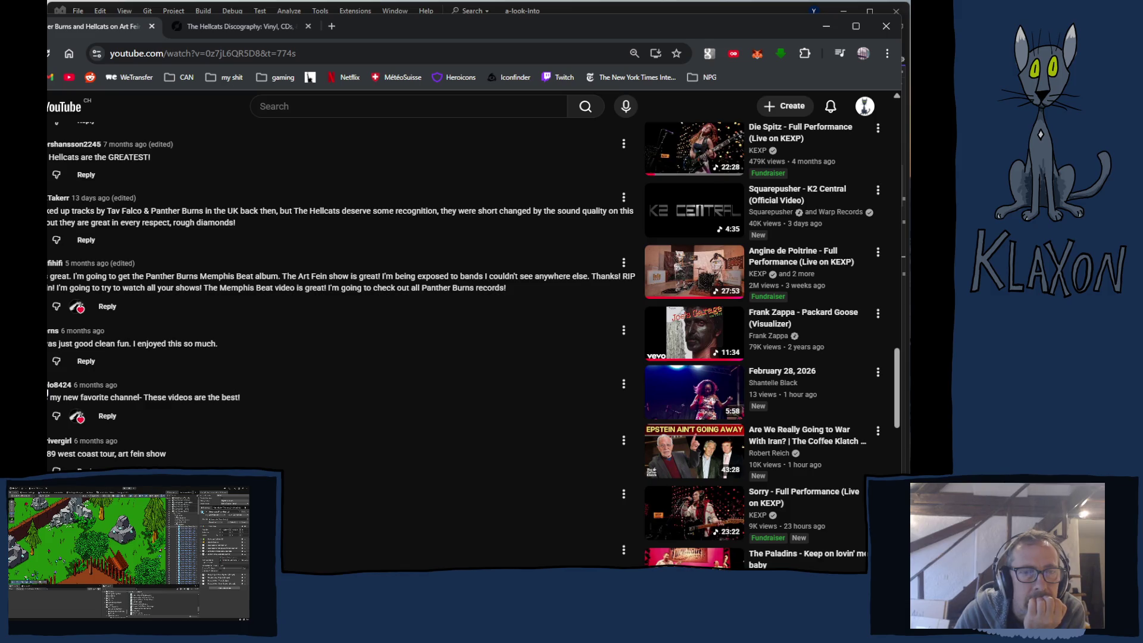
pyautogui.hotkey('ctrl', 'Tab')
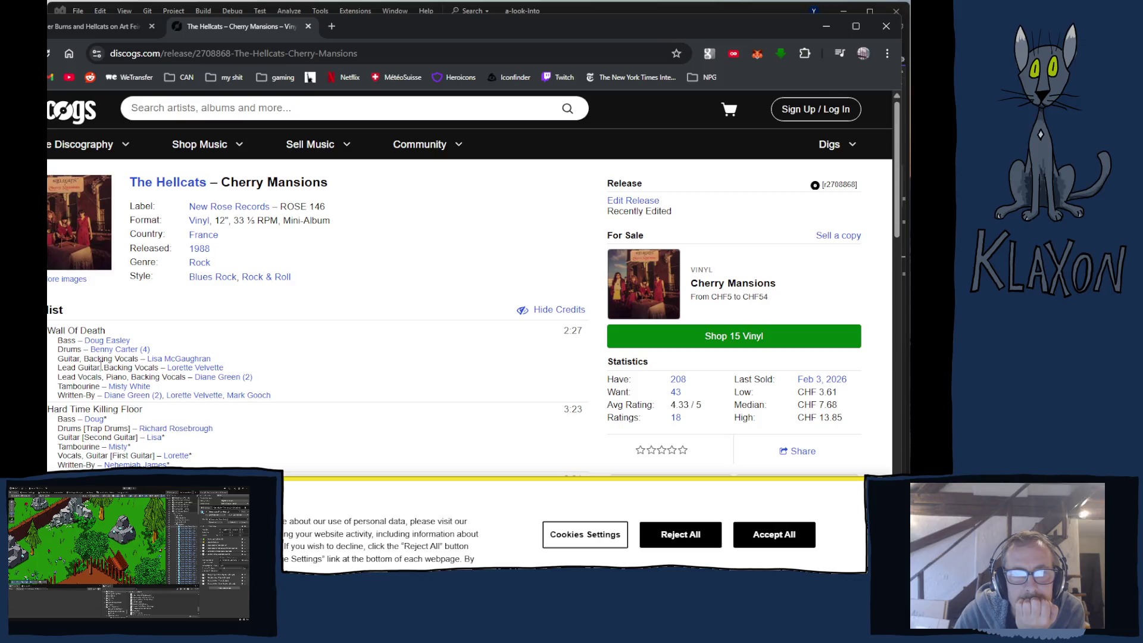
# Select the Discogs release title 'The Hellcats – Cherry Mansions' and return to the YouTube tab
pyautogui.moveTo(121, 403)
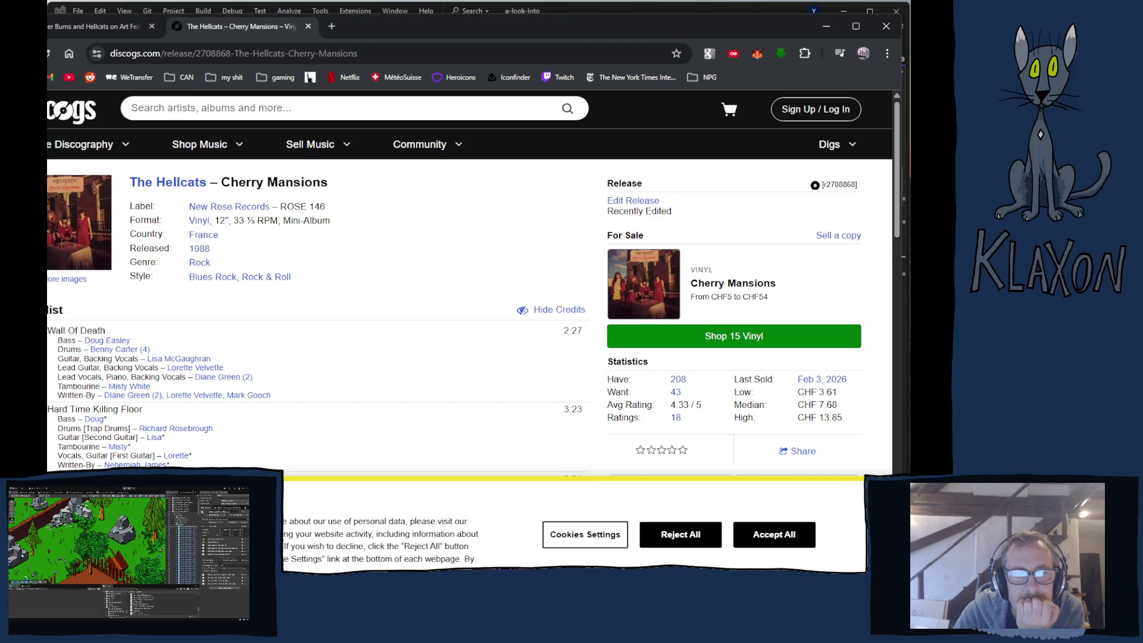
pyautogui.scroll(-2, 470, 280)
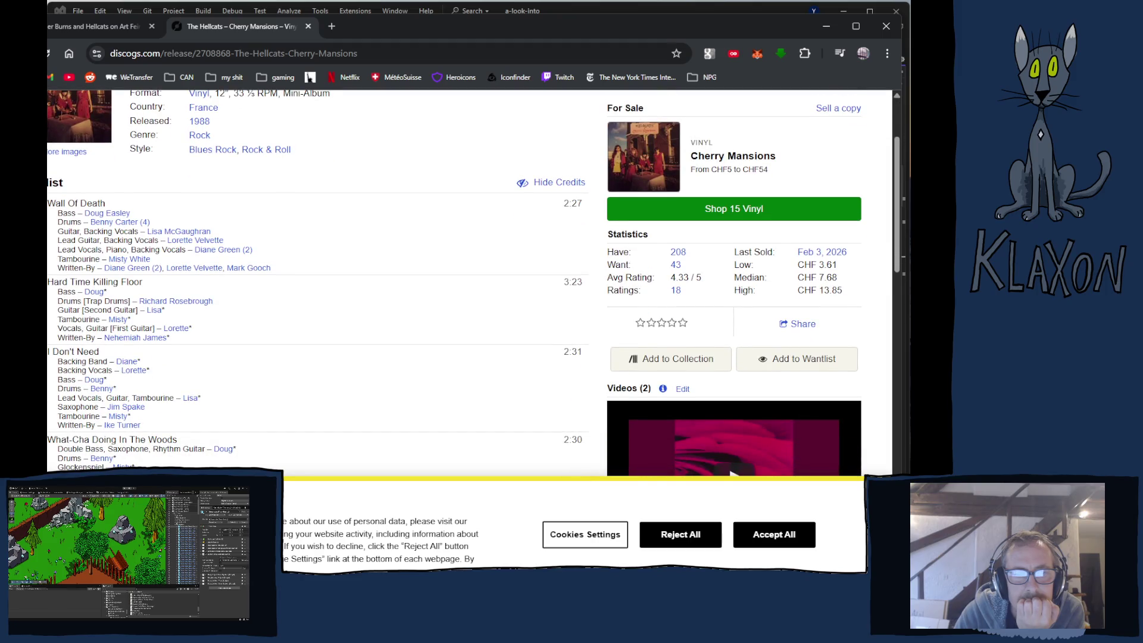
pyautogui.scroll(2, 130, 186)
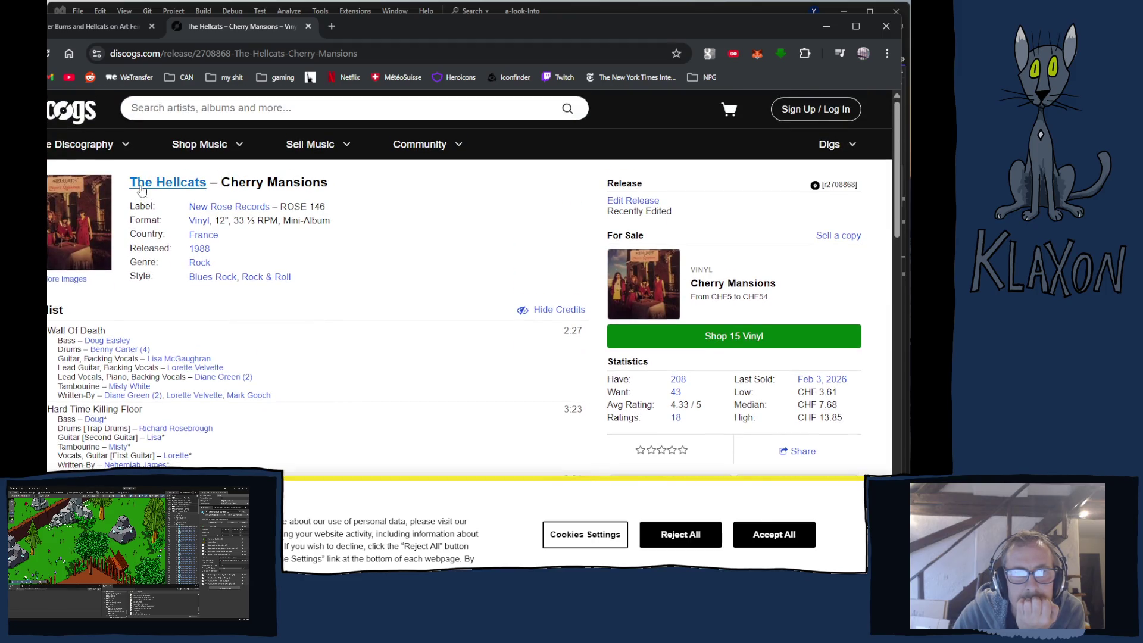
pyautogui.moveTo(130, 186); pyautogui.dragTo(338, 198)
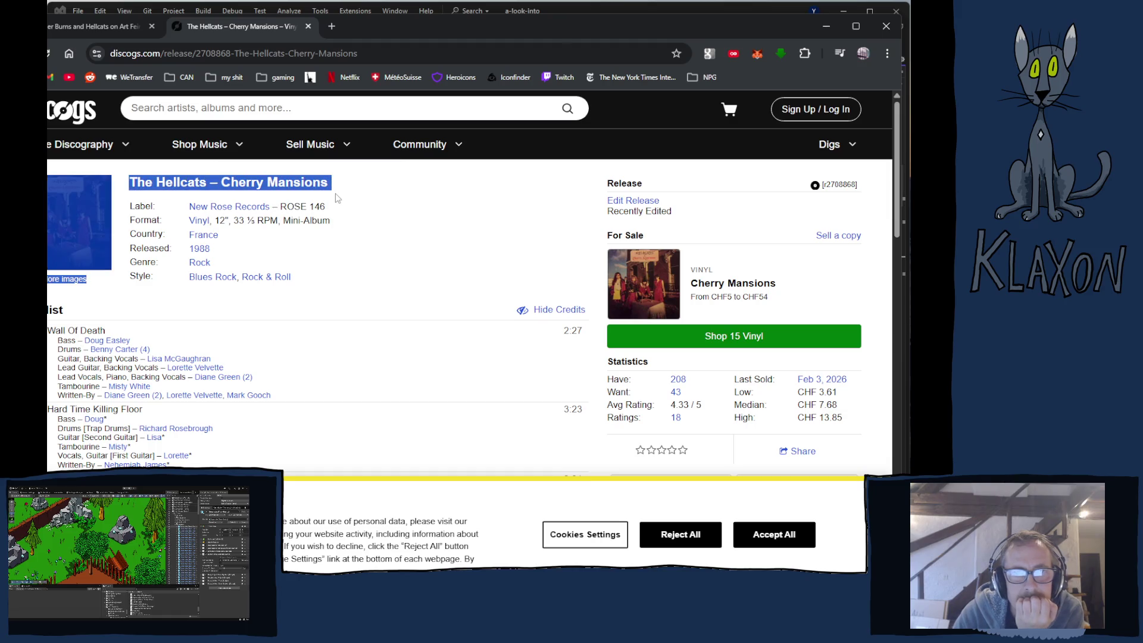
pyautogui.moveTo(422, 186); pyautogui.dragTo(127, 198)
pyautogui.hotkey('ctrl', 'c')
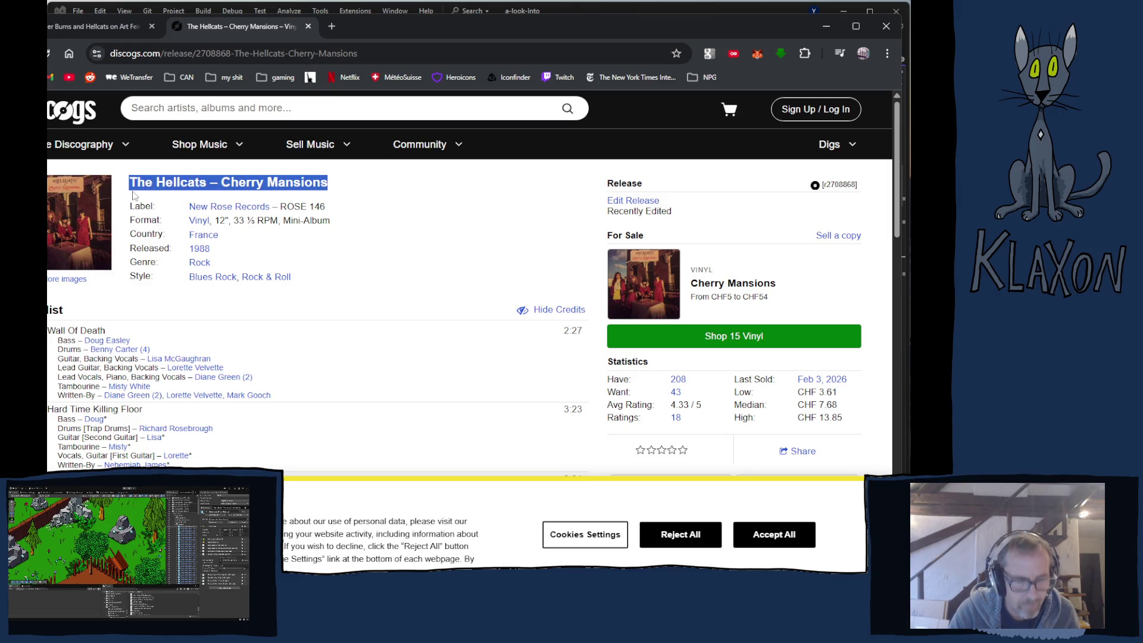
pyautogui.click(95, 27)
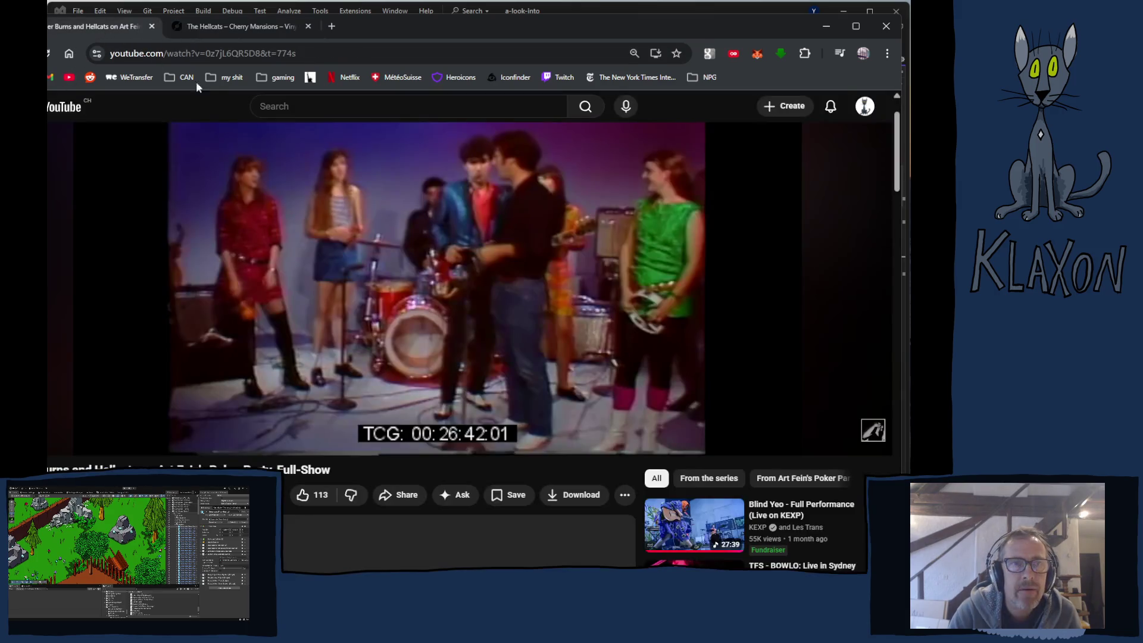
# Search YouTube for 'The Hellcats – Cherry Mansions' and open the Hard Time Killing Floor result
pyautogui.click(305, 104)
pyautogui.hotkey('ctrl', 'v')
pyautogui.press('Return')
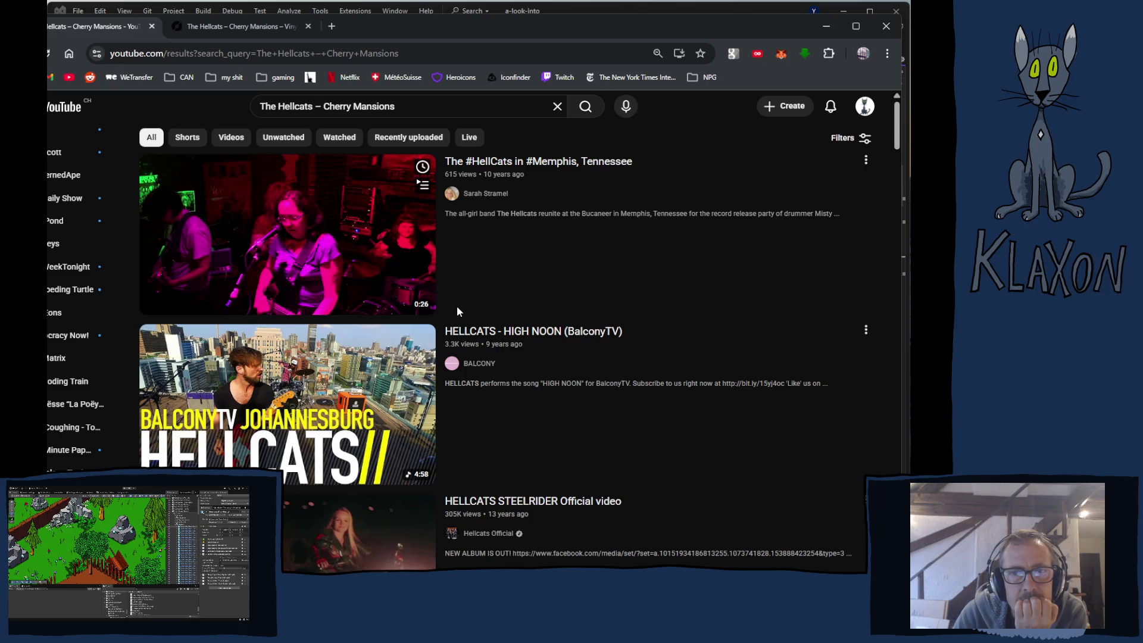
pyautogui.scroll(-2, 501, 310)
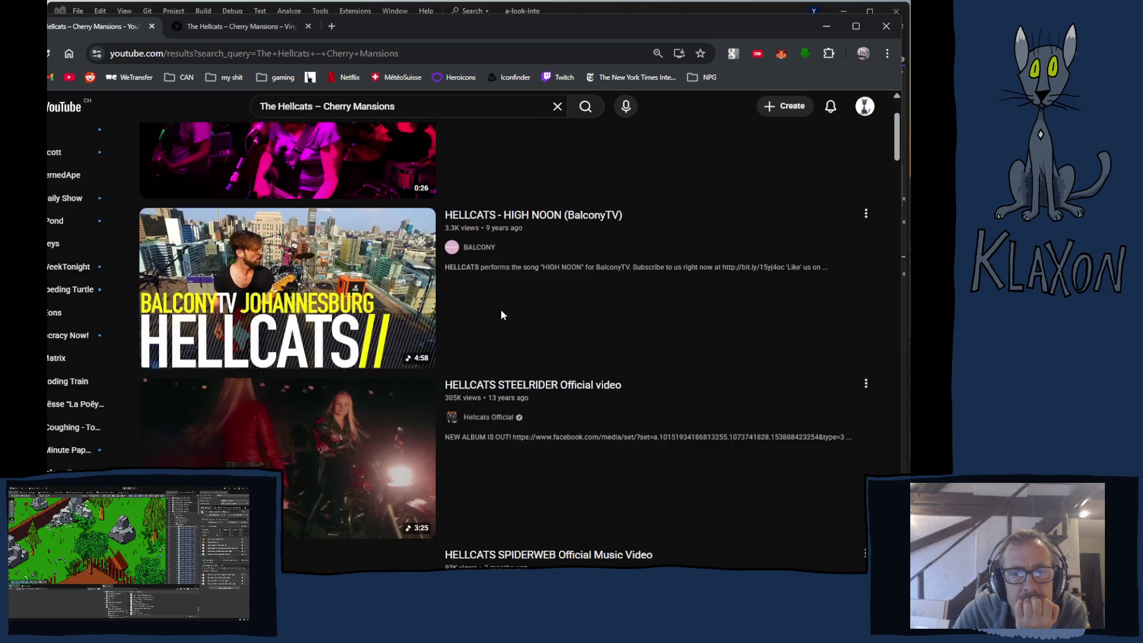
pyautogui.scroll(-8, 501, 310)
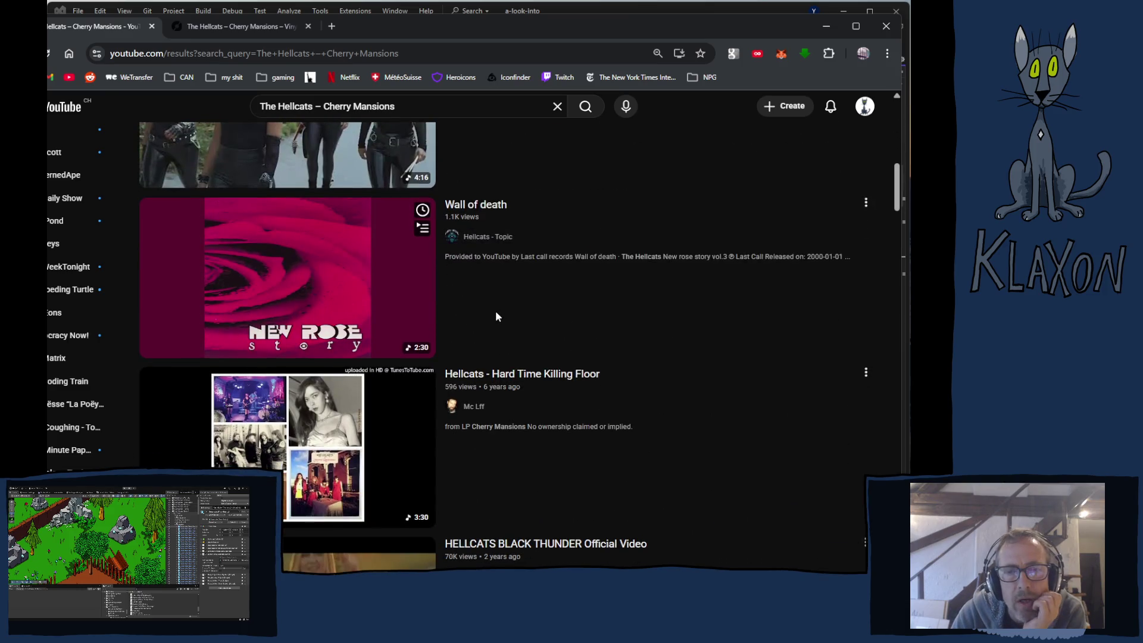
pyautogui.scroll(-1, 498, 310)
pyautogui.click(248, 368)
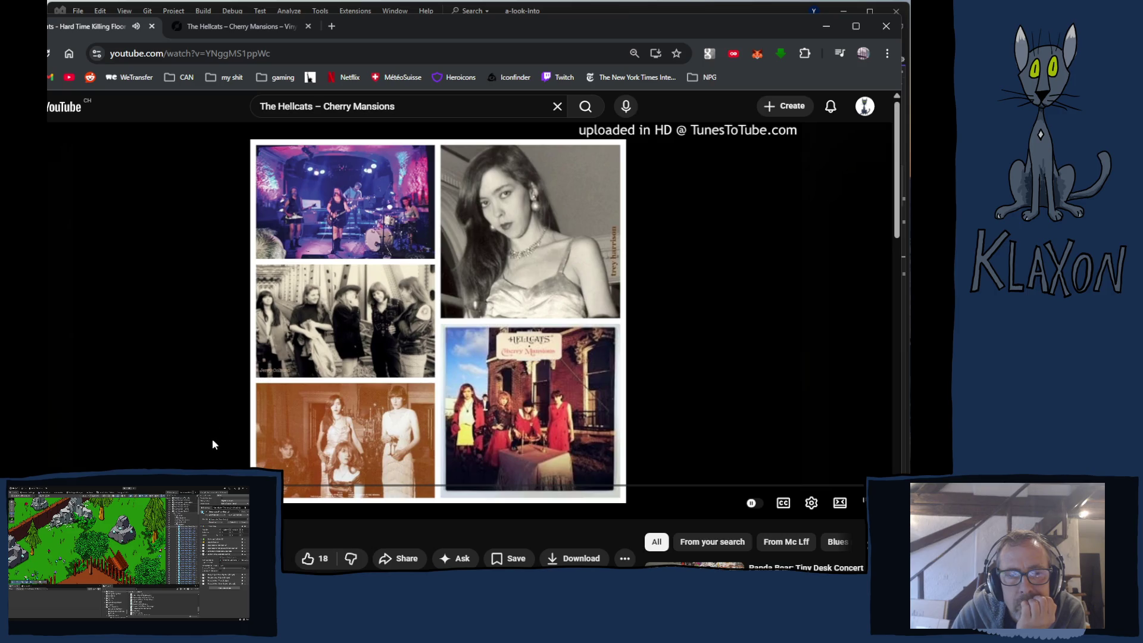
# Expand the Hard Time Killing Floor description to reveal the Apr 25, 2019 date and Cherry Mansions
pyautogui.scroll(-2, 209, 444)
pyautogui.scroll(-1, 207, 445)
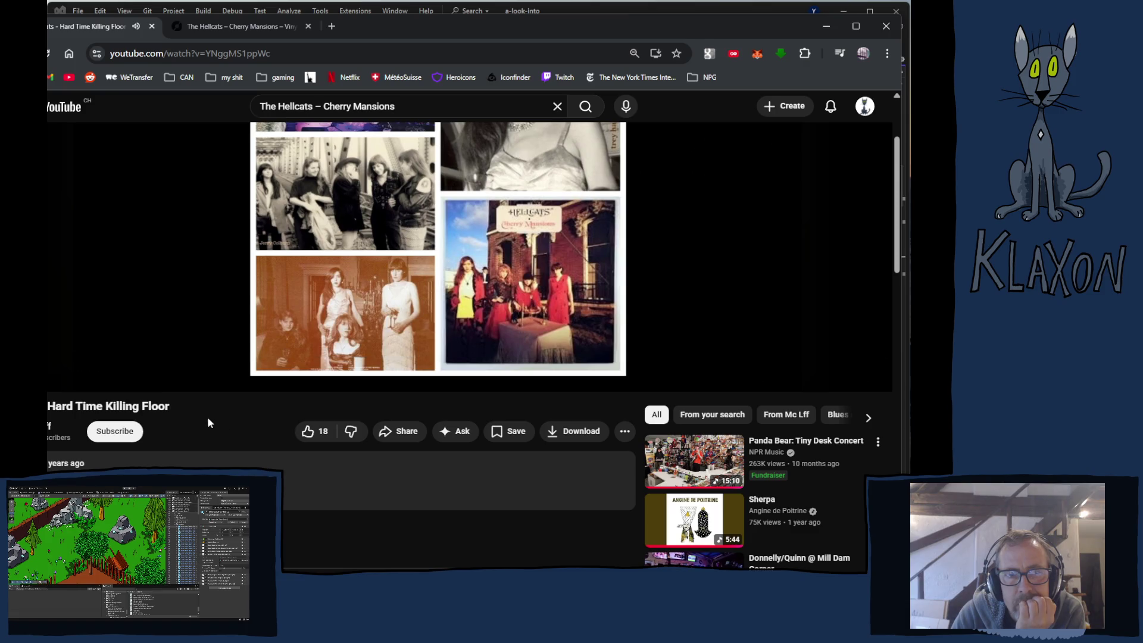
pyautogui.scroll(-2, 215, 425)
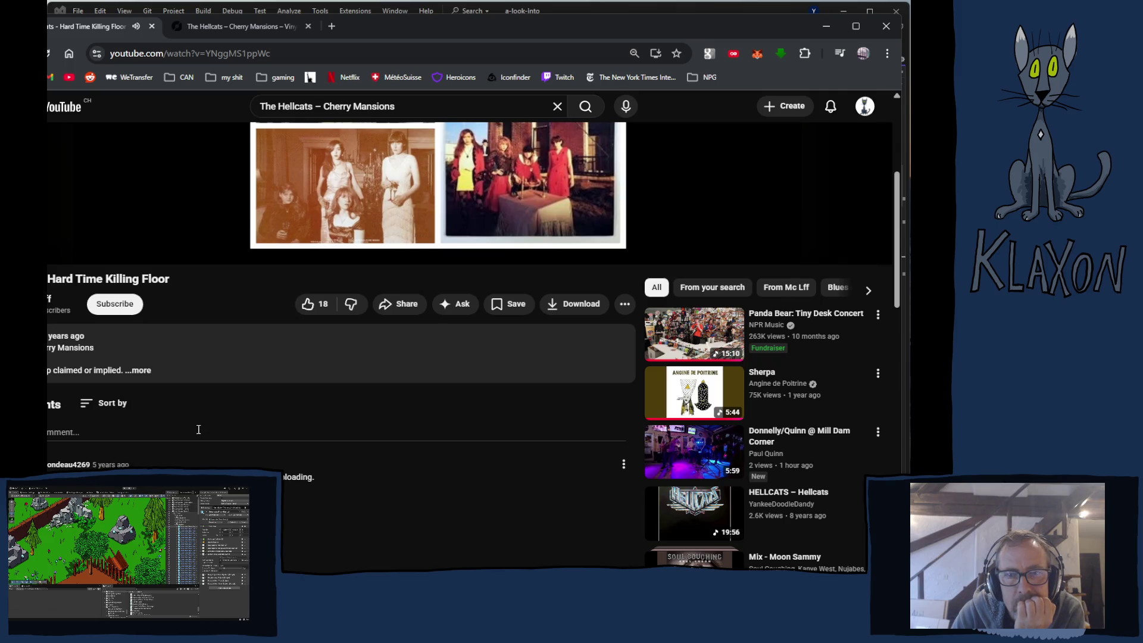
pyautogui.scroll(4, 194, 432)
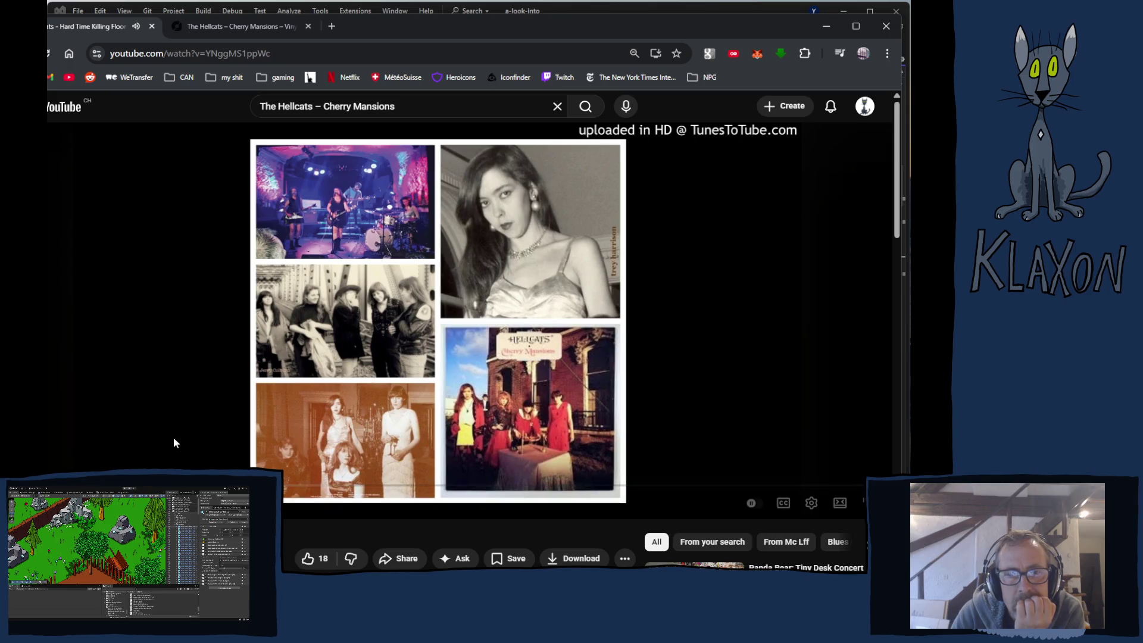
pyautogui.scroll(-2, 173, 437)
pyautogui.scroll(-3, 170, 438)
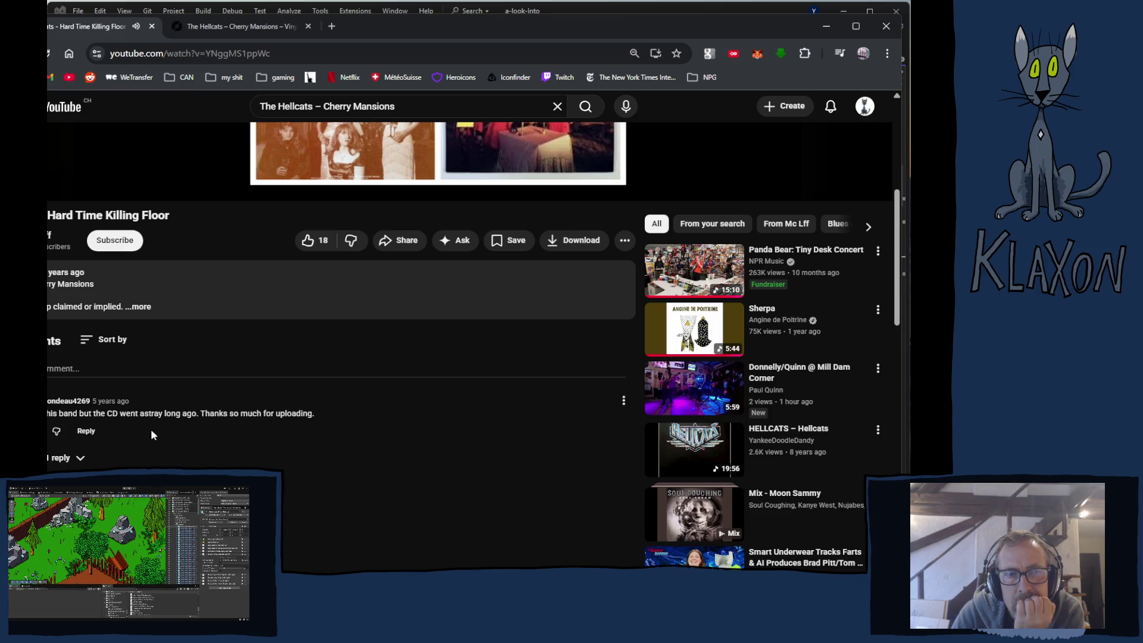
pyautogui.click(140, 310)
pyautogui.scroll(-2, 216, 380)
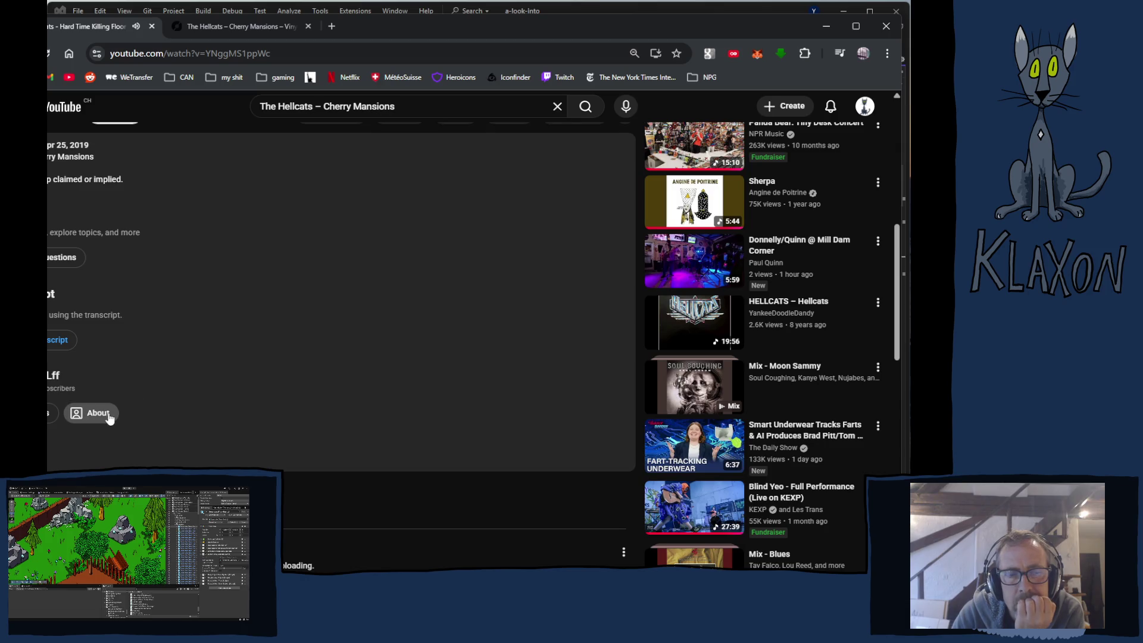
pyautogui.scroll(-2, 230, 389)
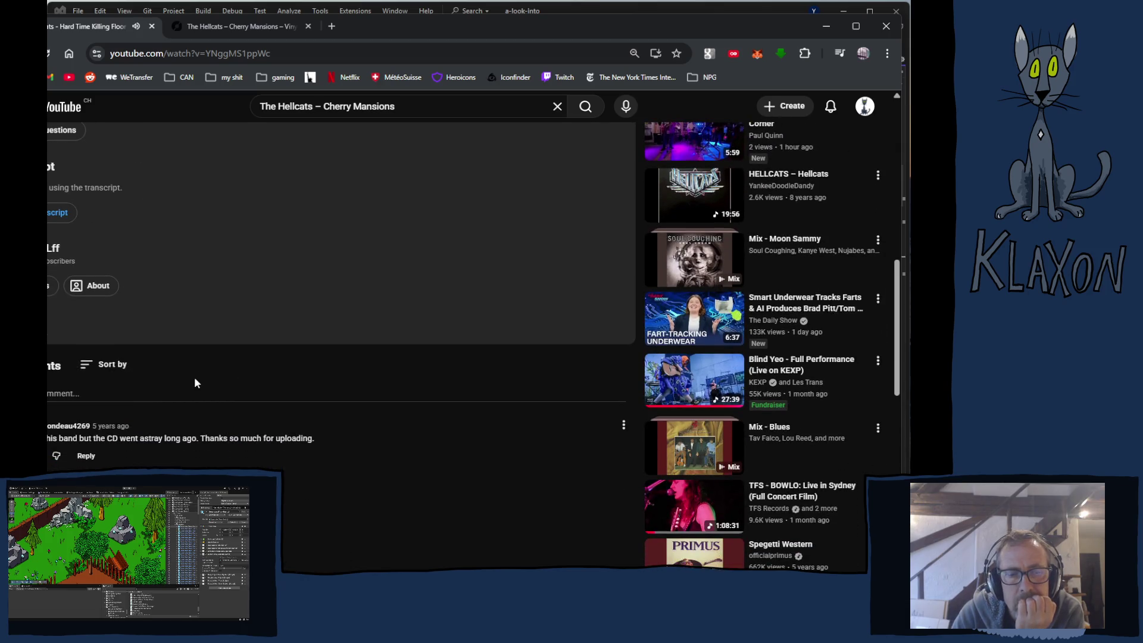
# Open the uploader's channel in a new tab and show its Playlists page
pyautogui.rightClick(51, 255)
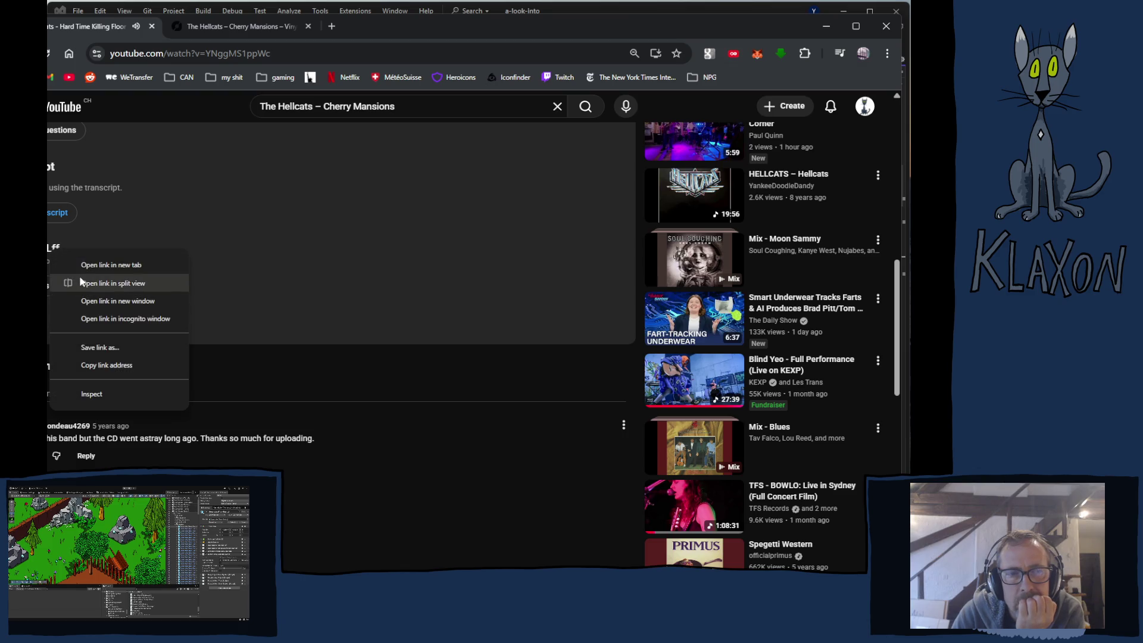
pyautogui.click(108, 266)
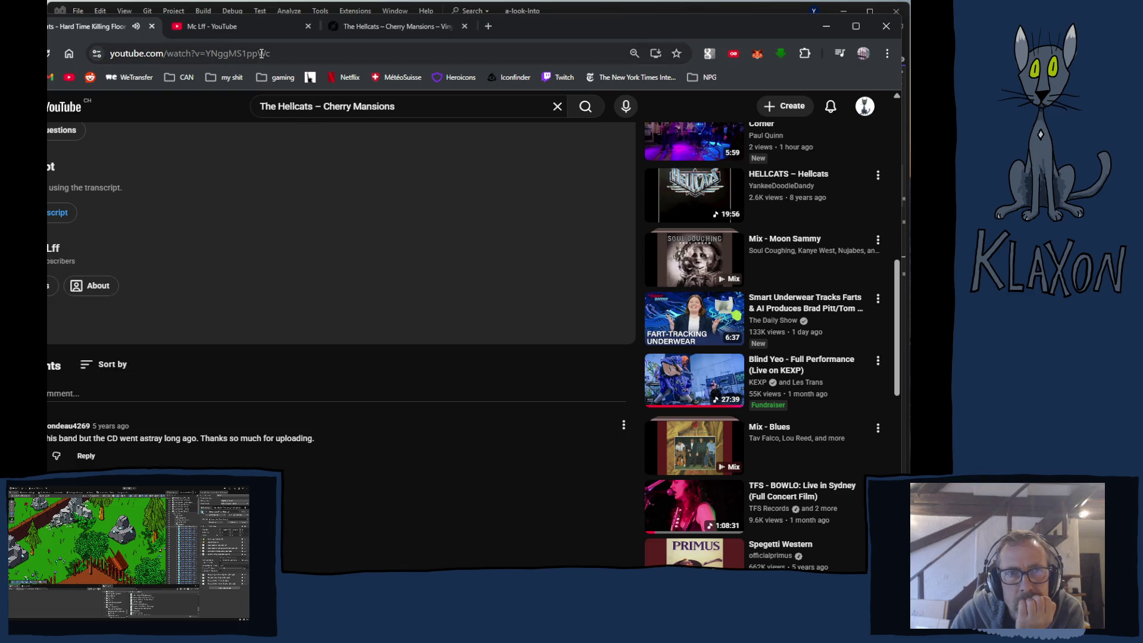
pyautogui.click(202, 28)
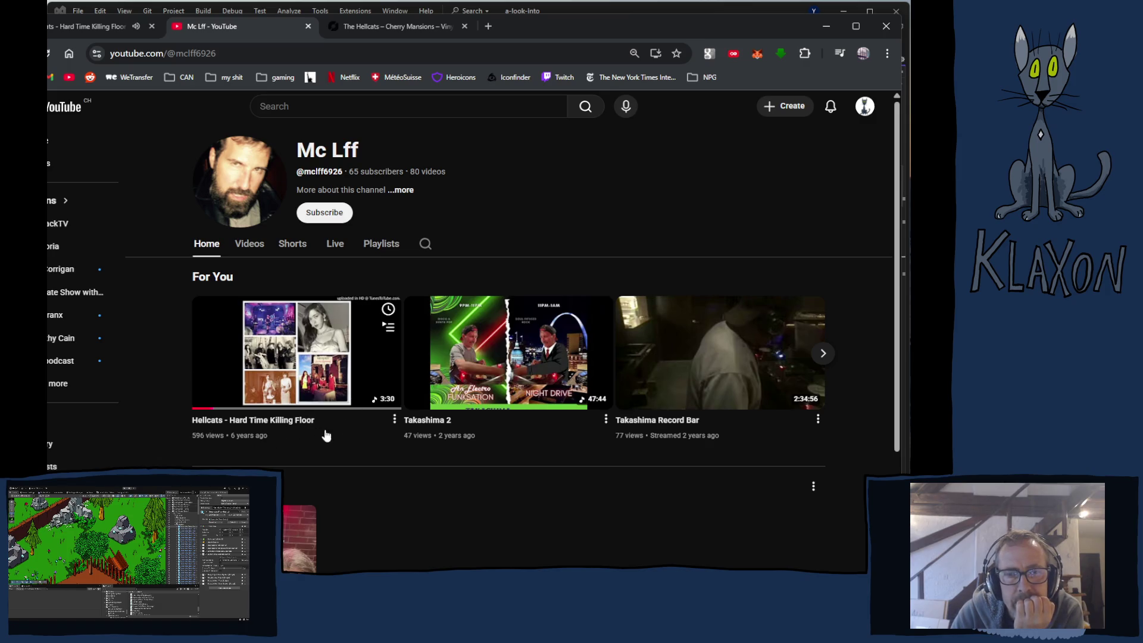
pyautogui.click(380, 247)
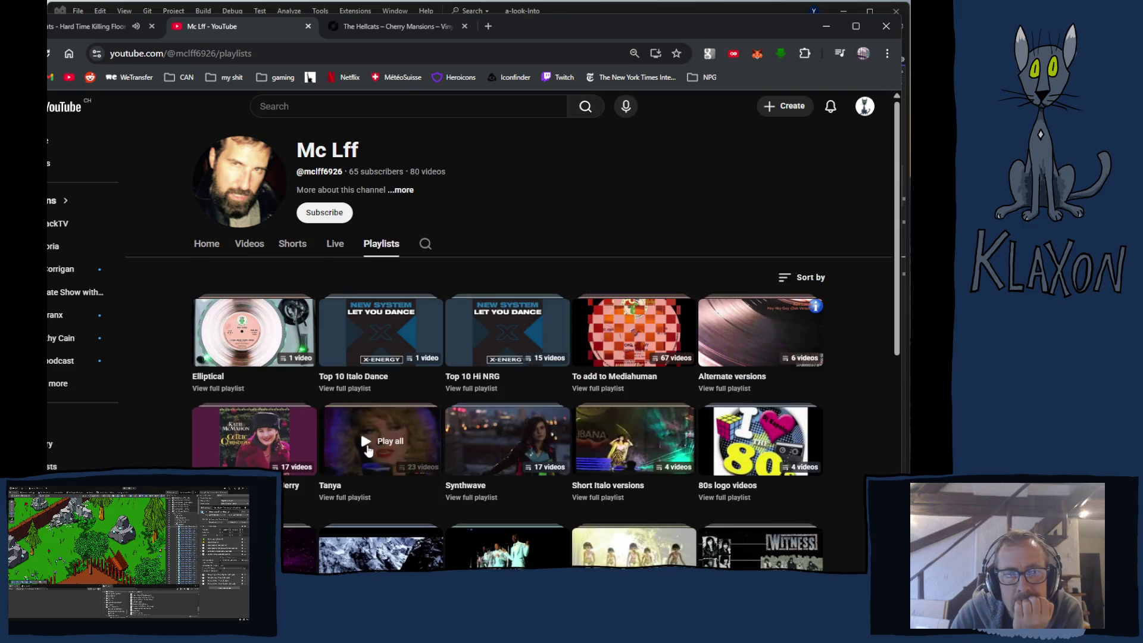
# Browse the channel's playlists, including Elliptical and Top 10 Italo Dance
pyautogui.scroll(-3, 416, 479)
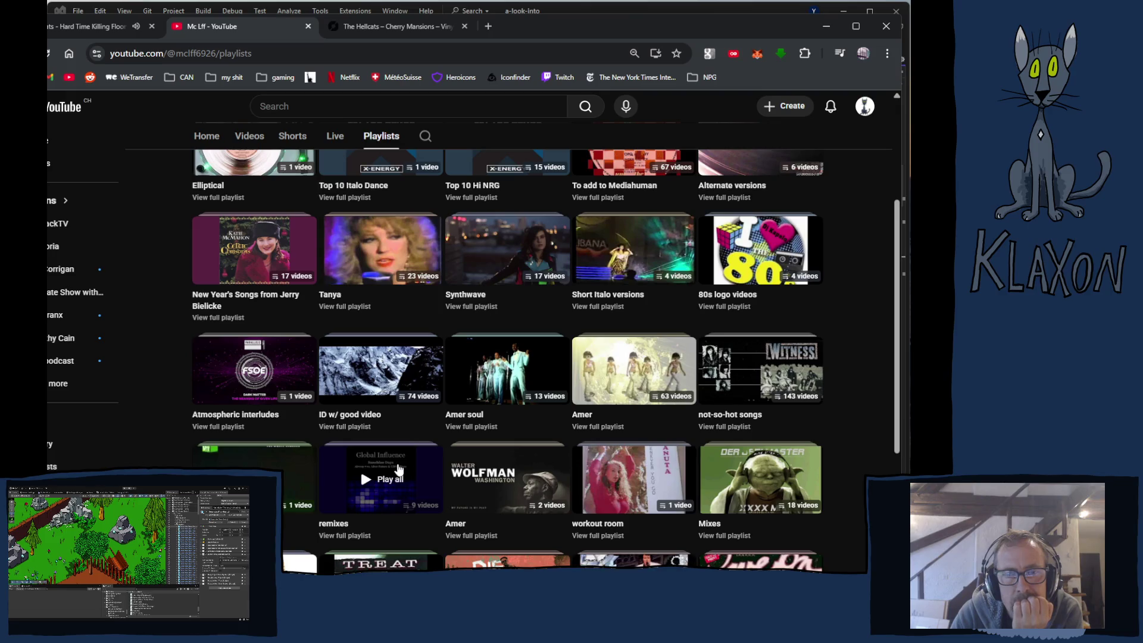
pyautogui.scroll(-4, 388, 473)
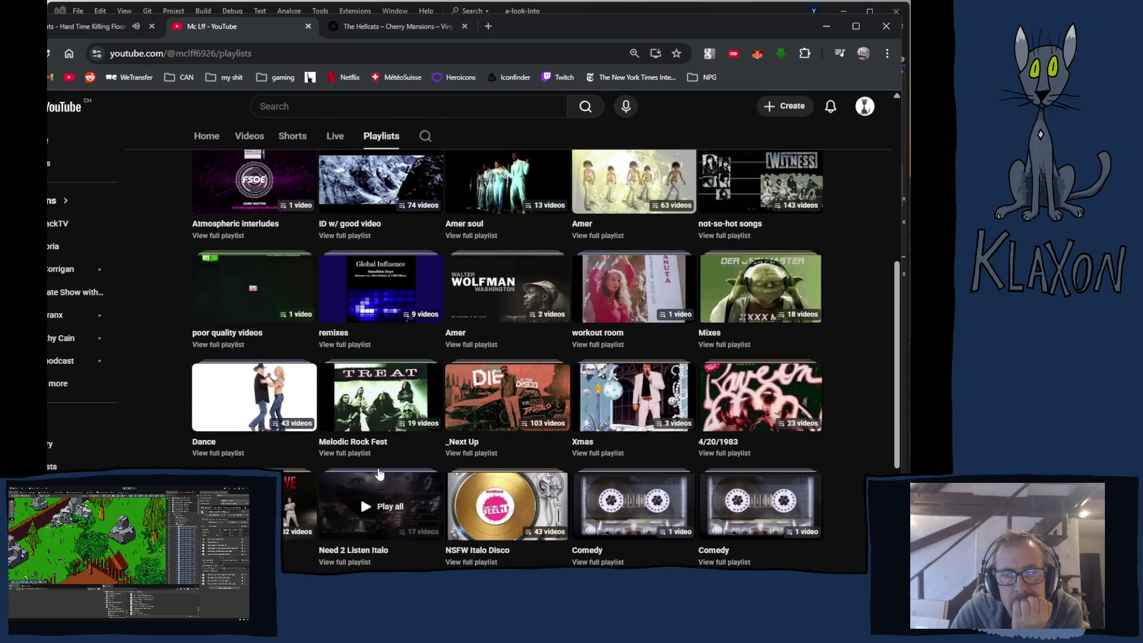
pyautogui.scroll(-2, 377, 474)
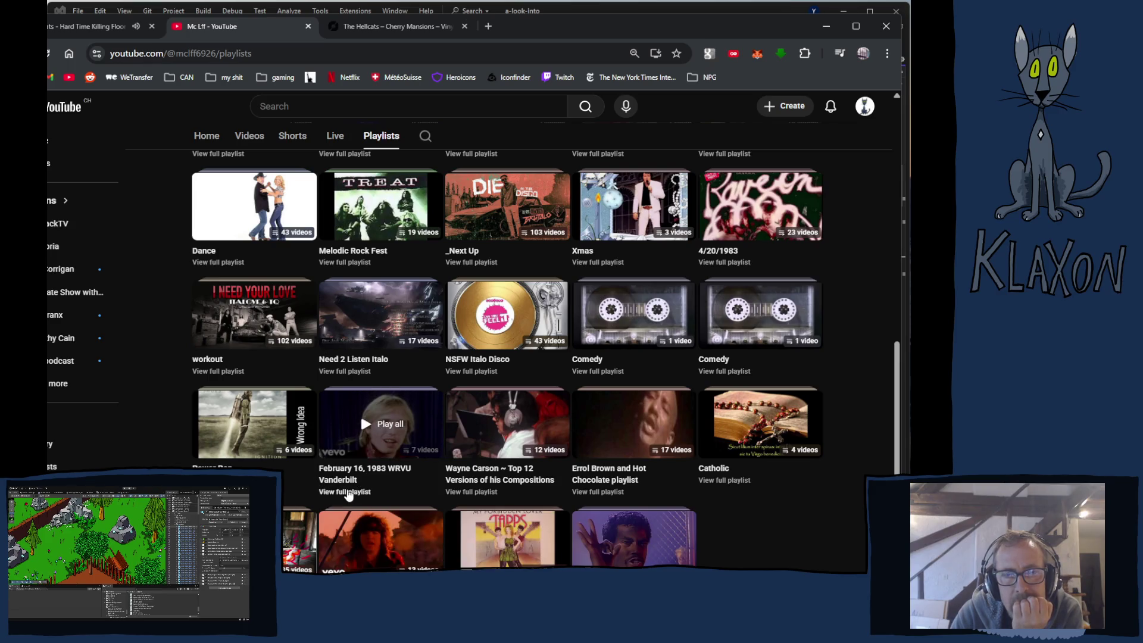
pyautogui.scroll(-1, 349, 496)
pyautogui.scroll(3, 345, 482)
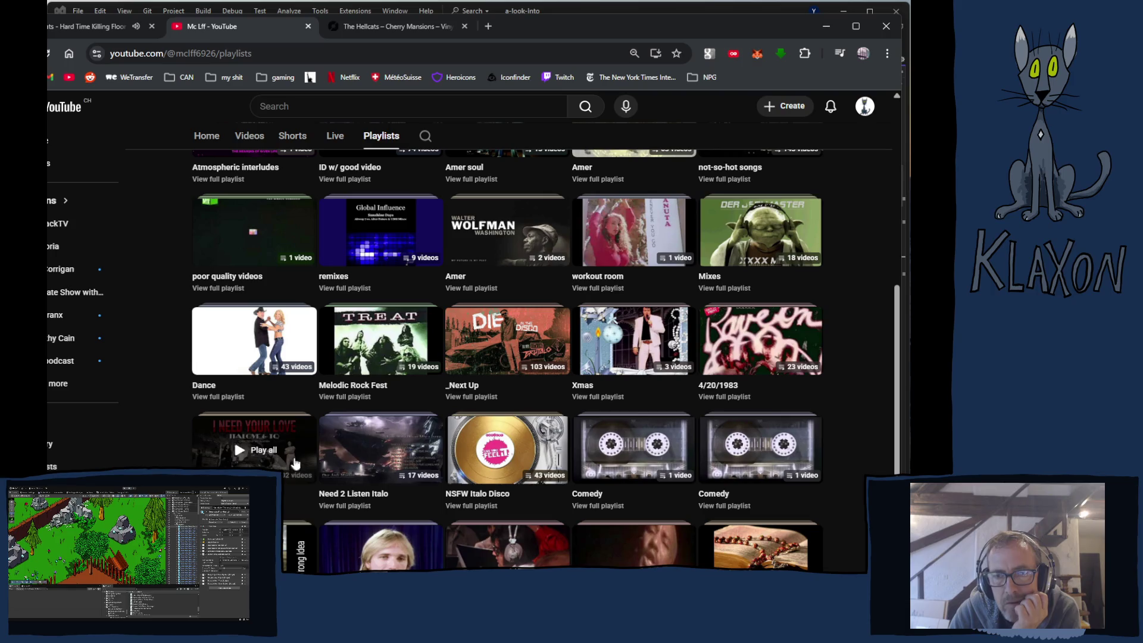
pyautogui.scroll(3, 326, 461)
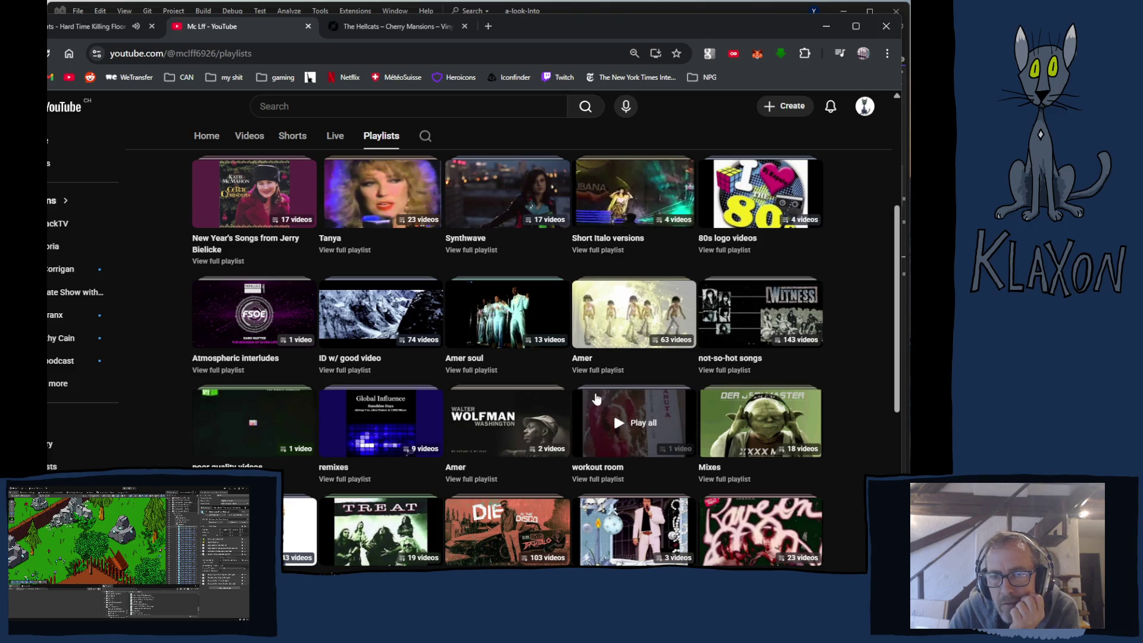
pyautogui.scroll(2, 568, 386)
pyautogui.scroll(2, 569, 387)
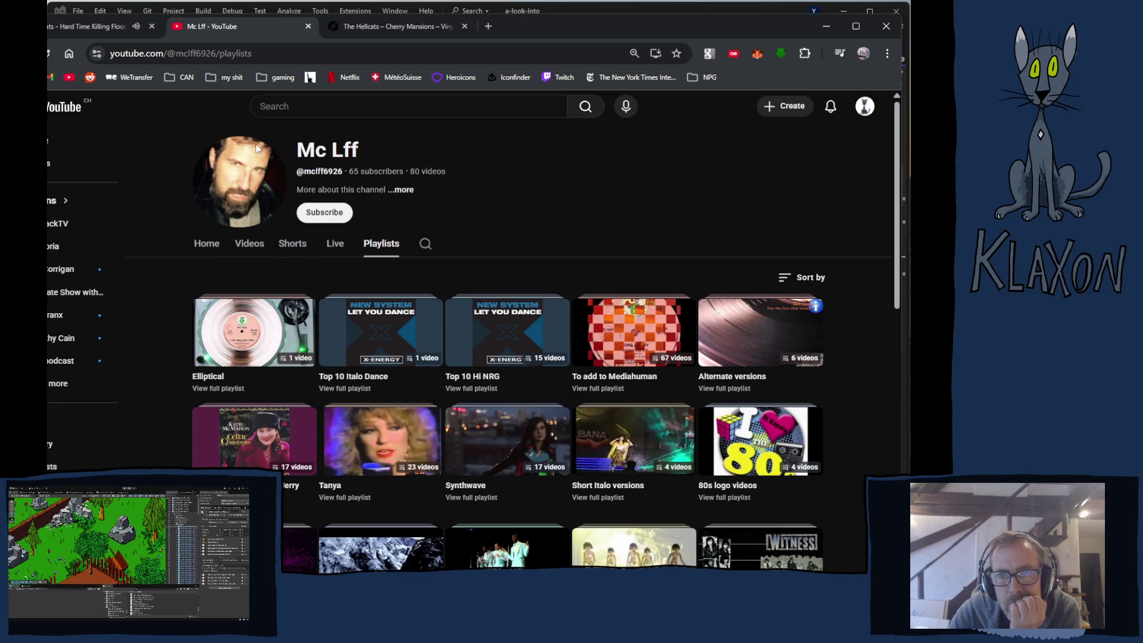
# Close the channel's Playlists tab and scroll back to the Hard Time Killing Floor video player
pyautogui.click(308, 27)
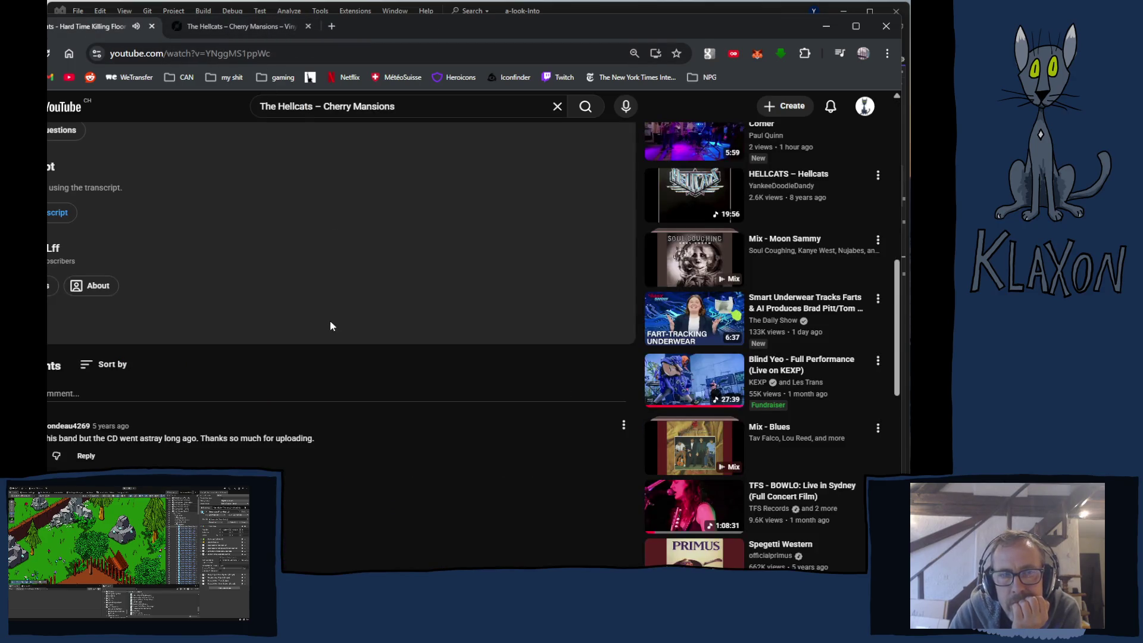
pyautogui.scroll(10, 331, 325)
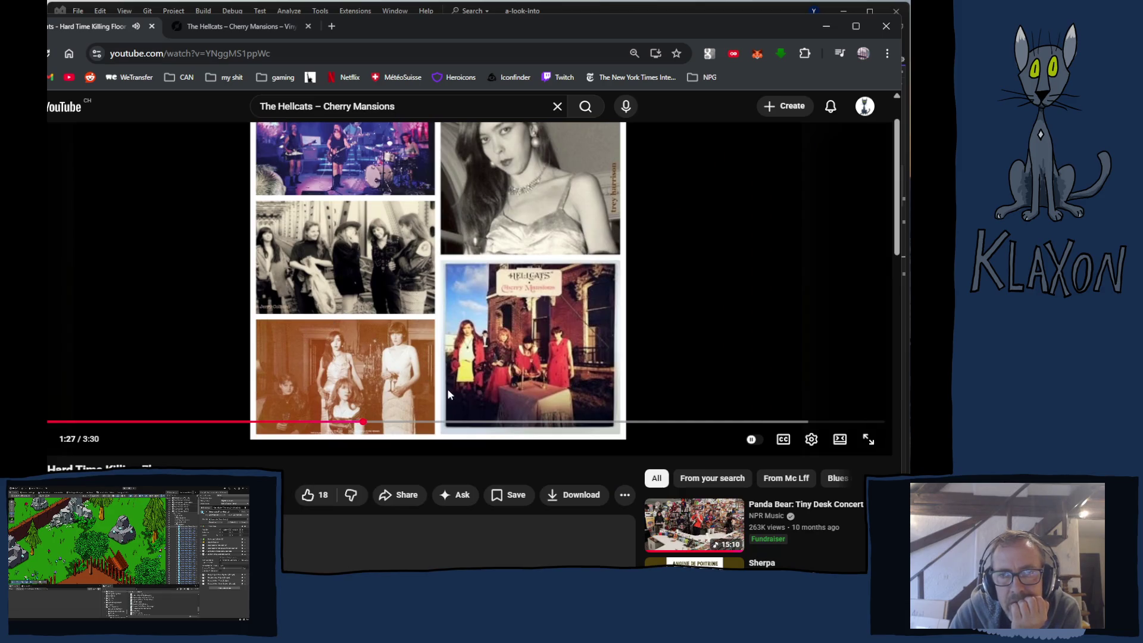
pyautogui.scroll(1, 458, 392)
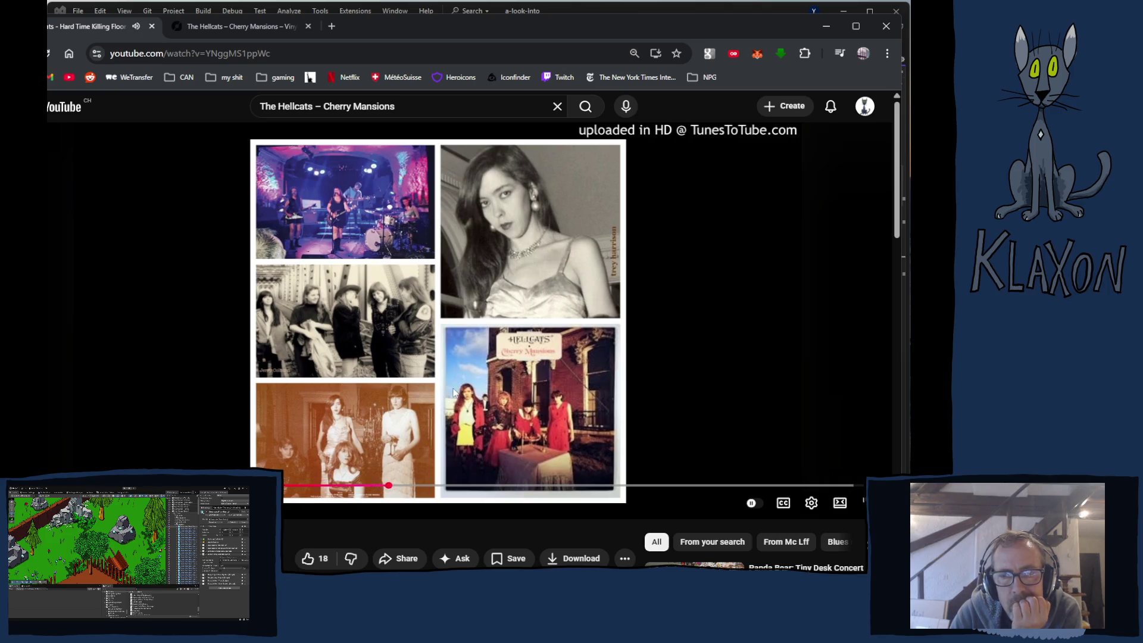
pyautogui.scroll(-2, 456, 393)
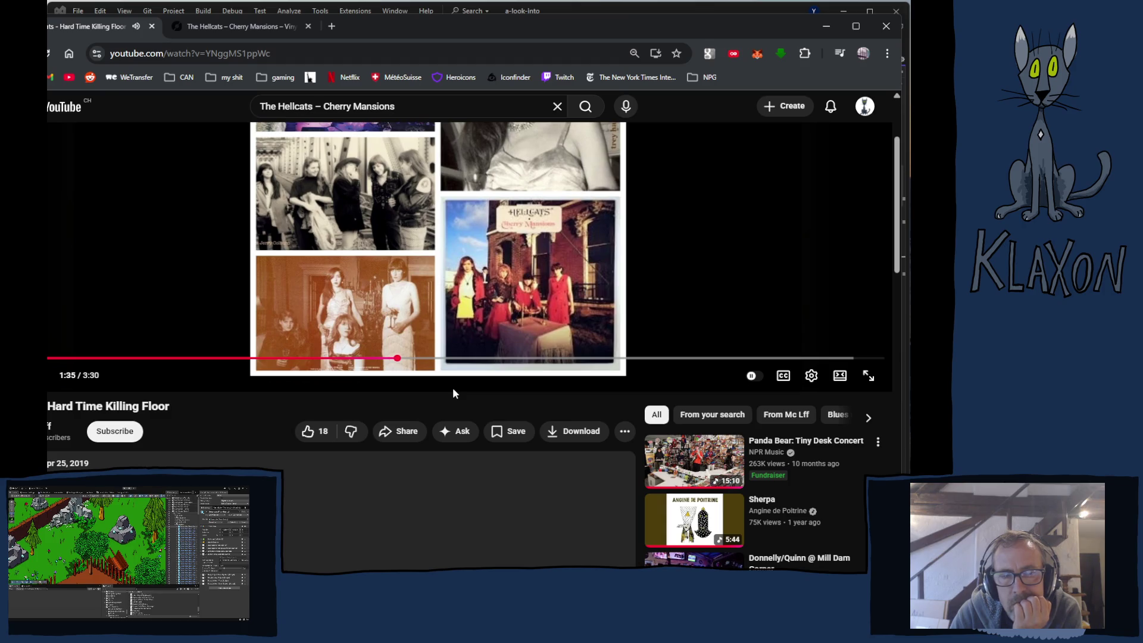
pyautogui.scroll(-1, 453, 387)
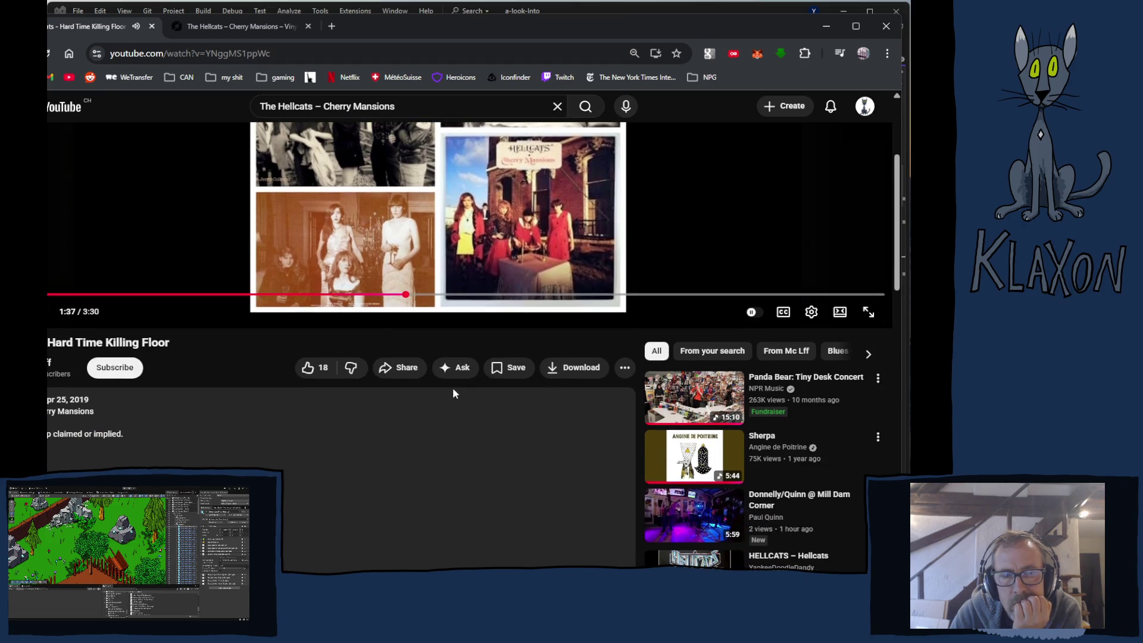
pyautogui.scroll(-2, 453, 390)
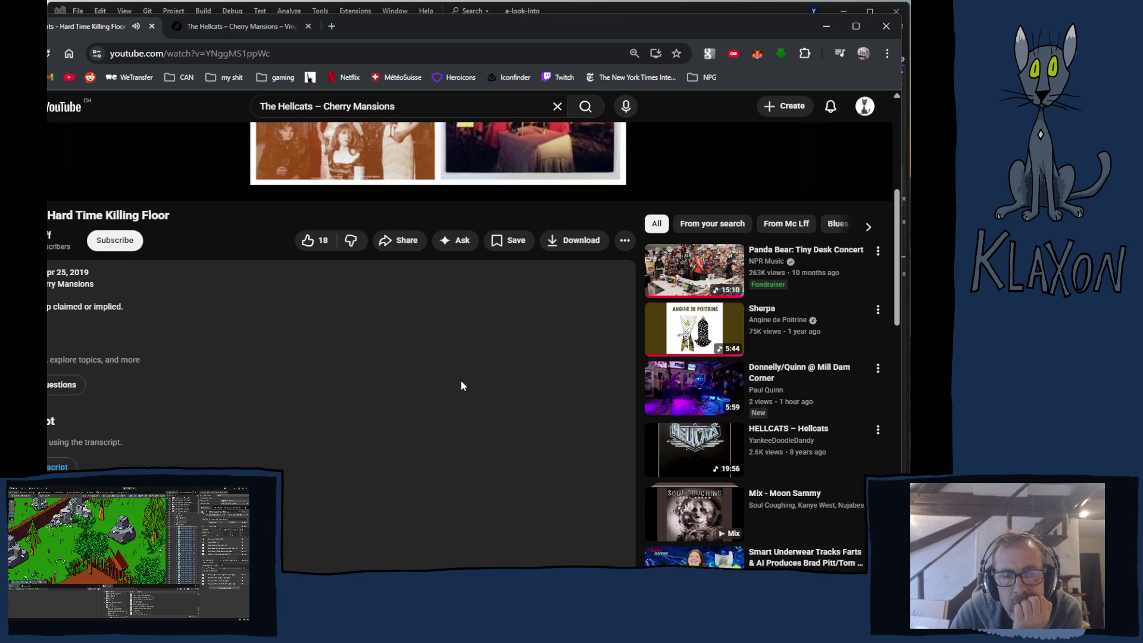
pyautogui.scroll(5, 452, 388)
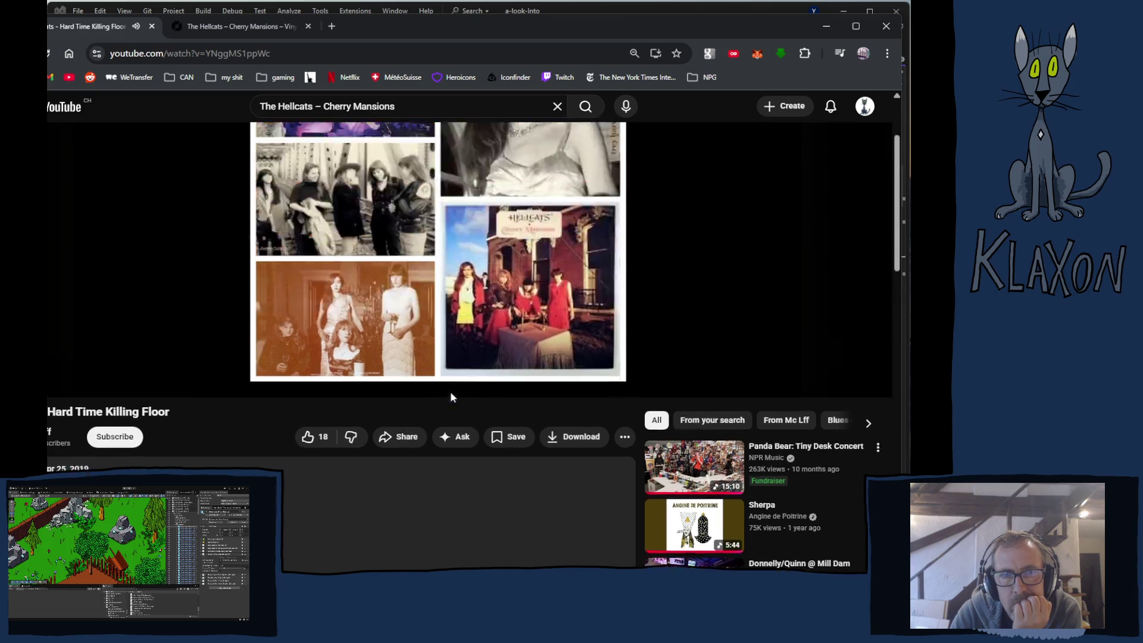
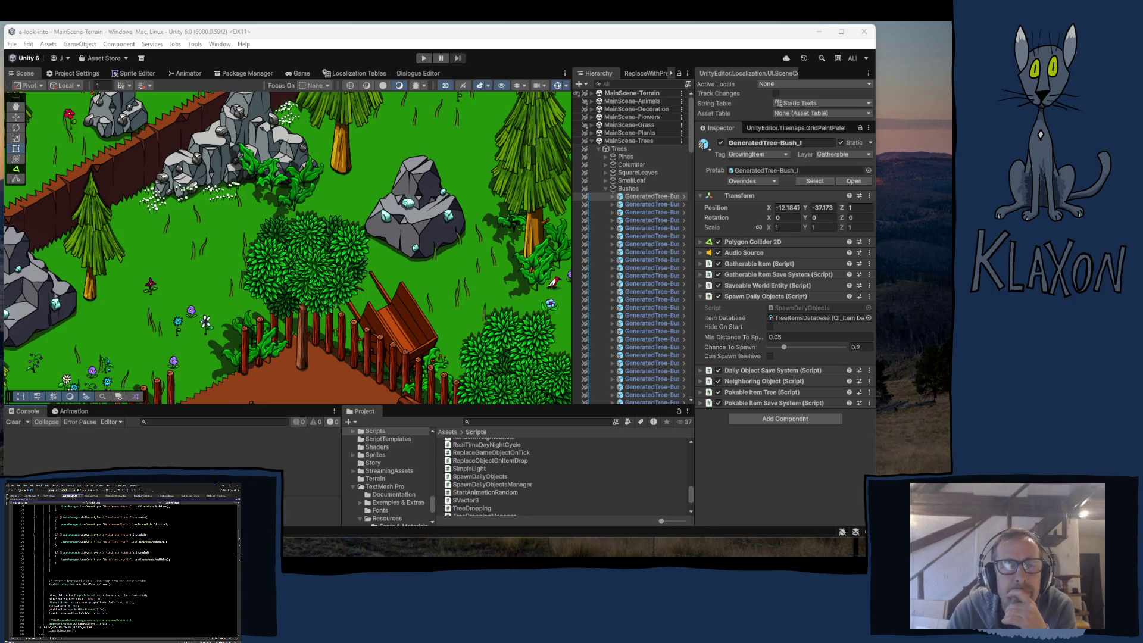
# Bring the Visual Studio window with LevelManager.cs in front of the Unity editor
pyautogui.click(635, 15)
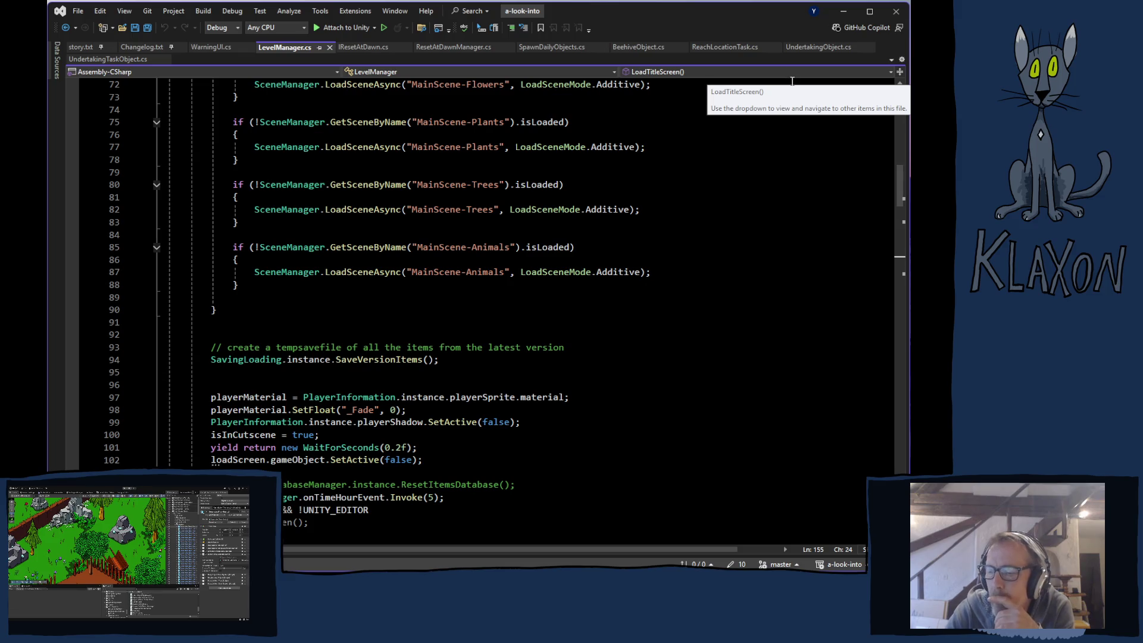
pyautogui.scroll(6, 325, 358)
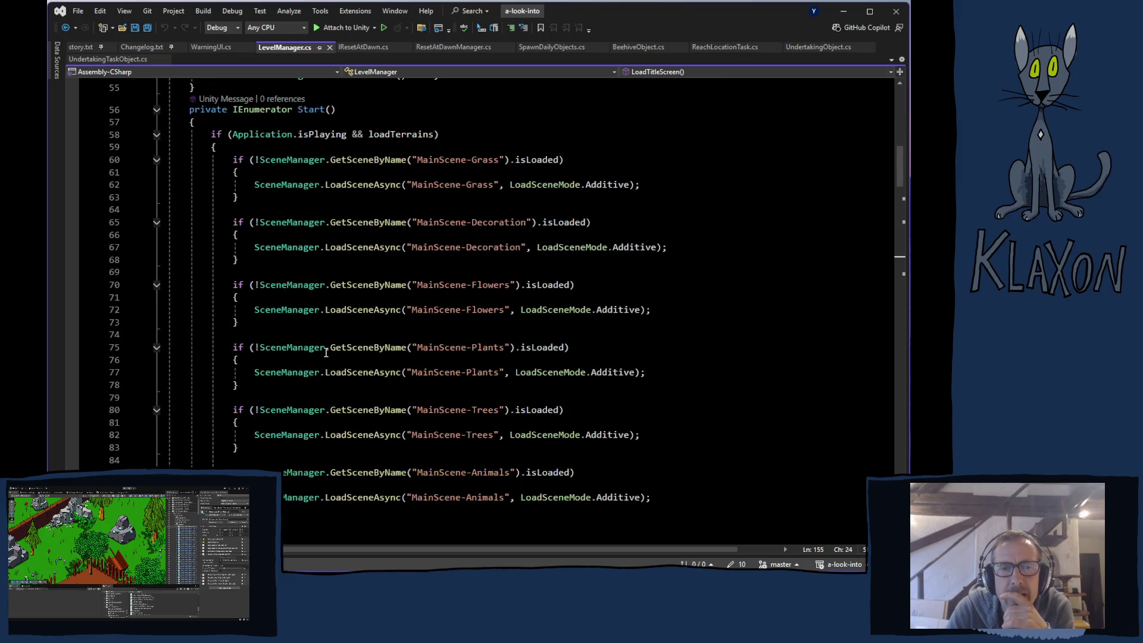
pyautogui.scroll(4, 335, 341)
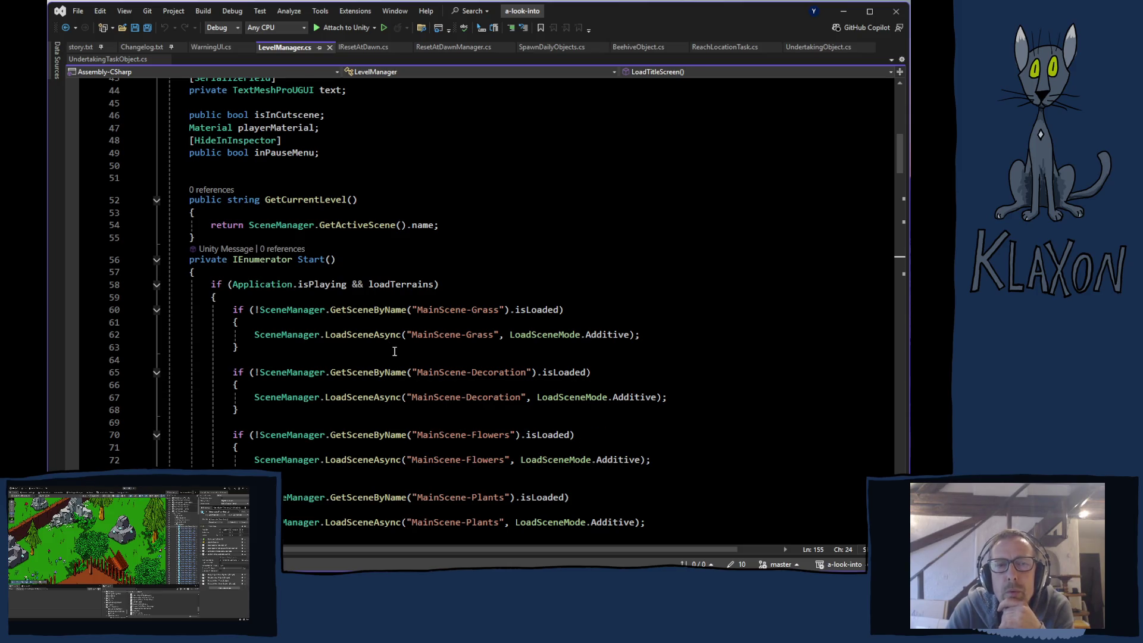
pyautogui.scroll(-6, 407, 352)
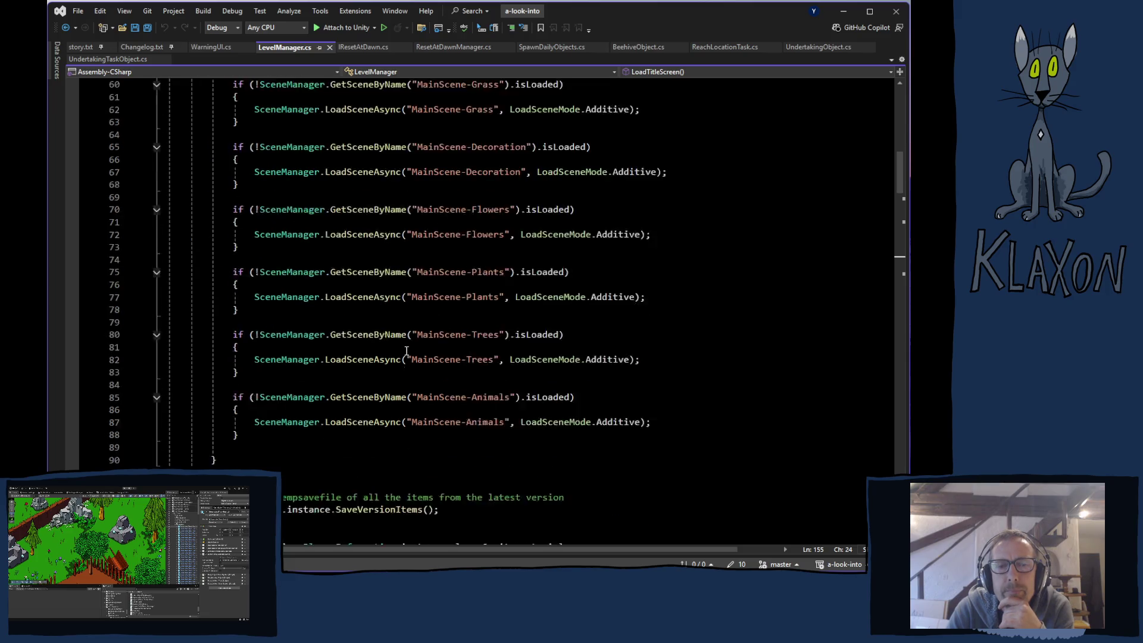
pyautogui.scroll(-5, 407, 352)
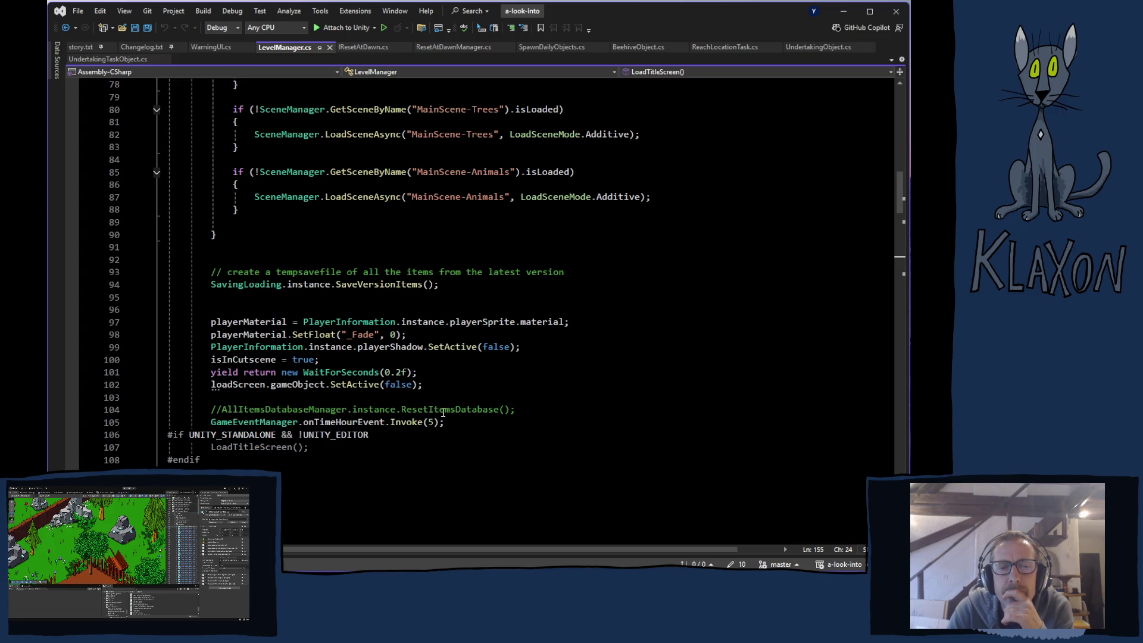
pyautogui.scroll(-20, 268, 449)
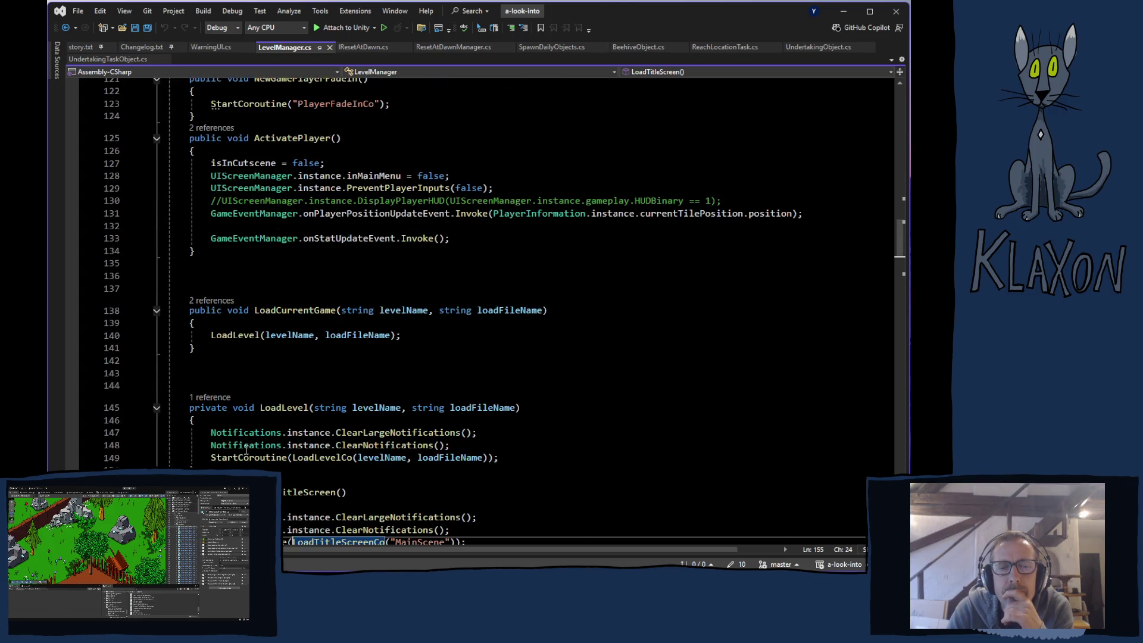
pyautogui.scroll(-17, 245, 450)
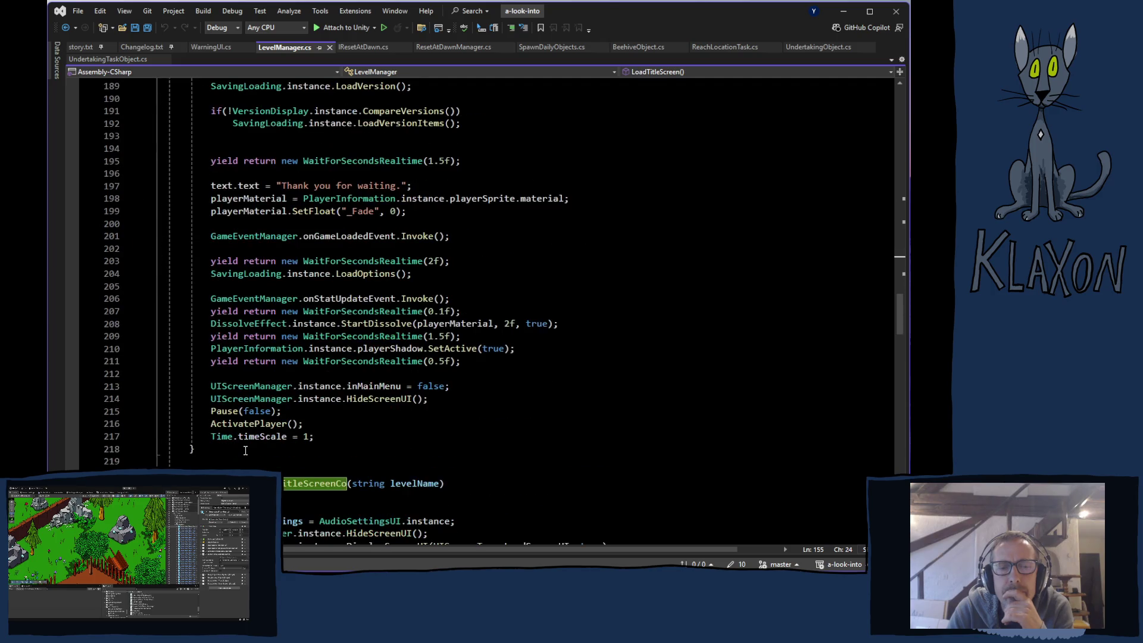
pyautogui.scroll(-7, 245, 450)
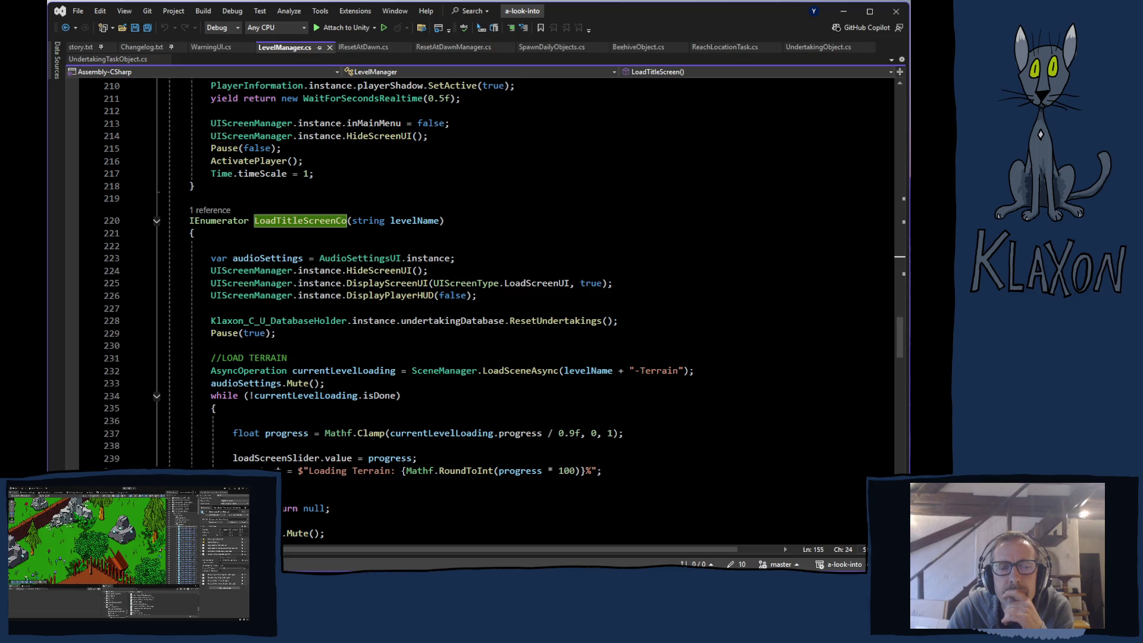
pyautogui.hotkey('alt', 'Tab')
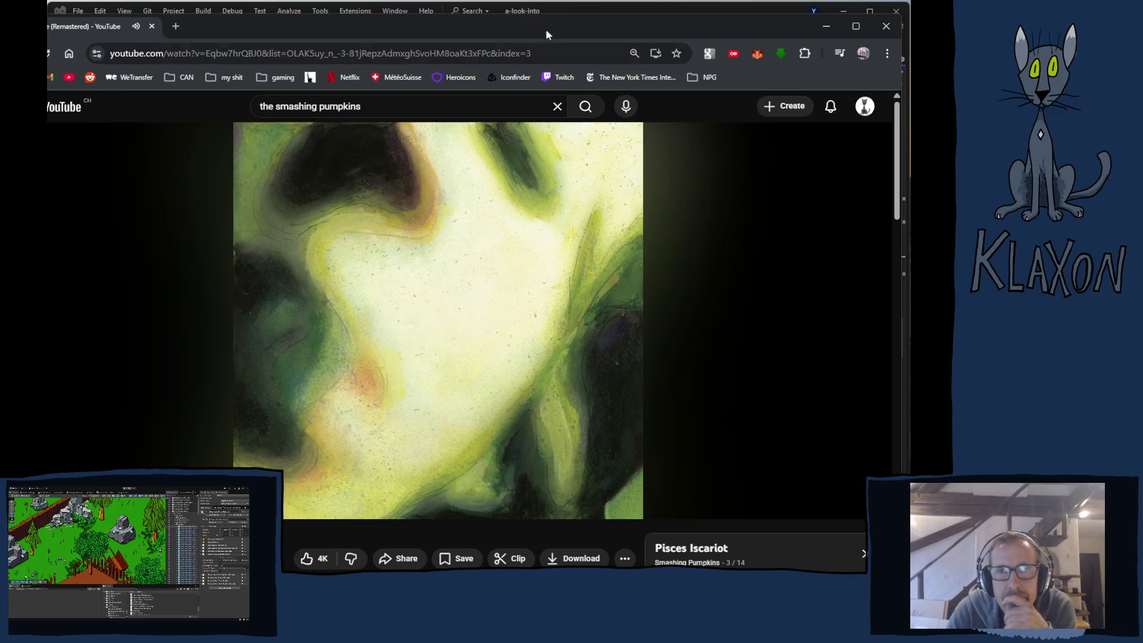
pyautogui.click(575, 9)
pyautogui.scroll(-2, 453, 238)
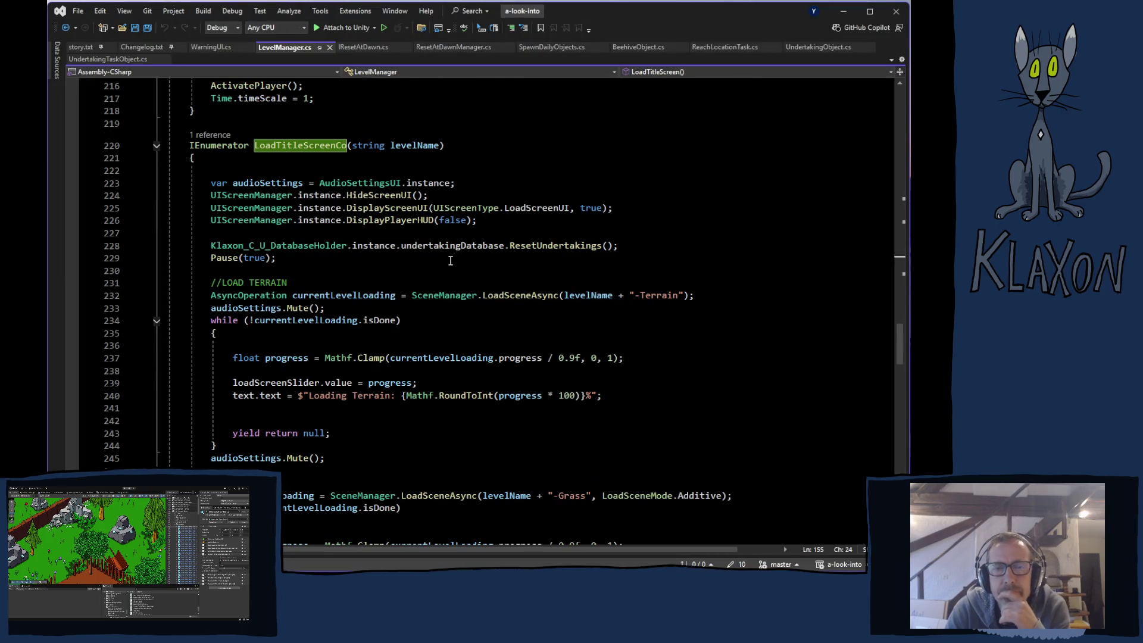
pyautogui.scroll(-7, 453, 256)
pyautogui.scroll(-20, 454, 252)
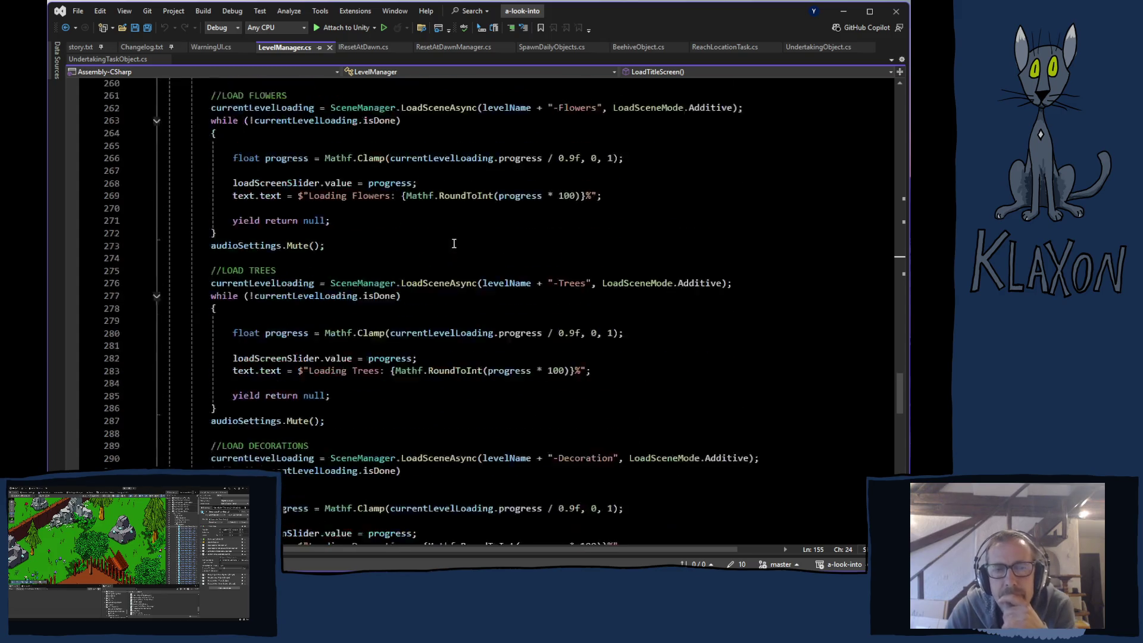
pyautogui.scroll(-6, 452, 247)
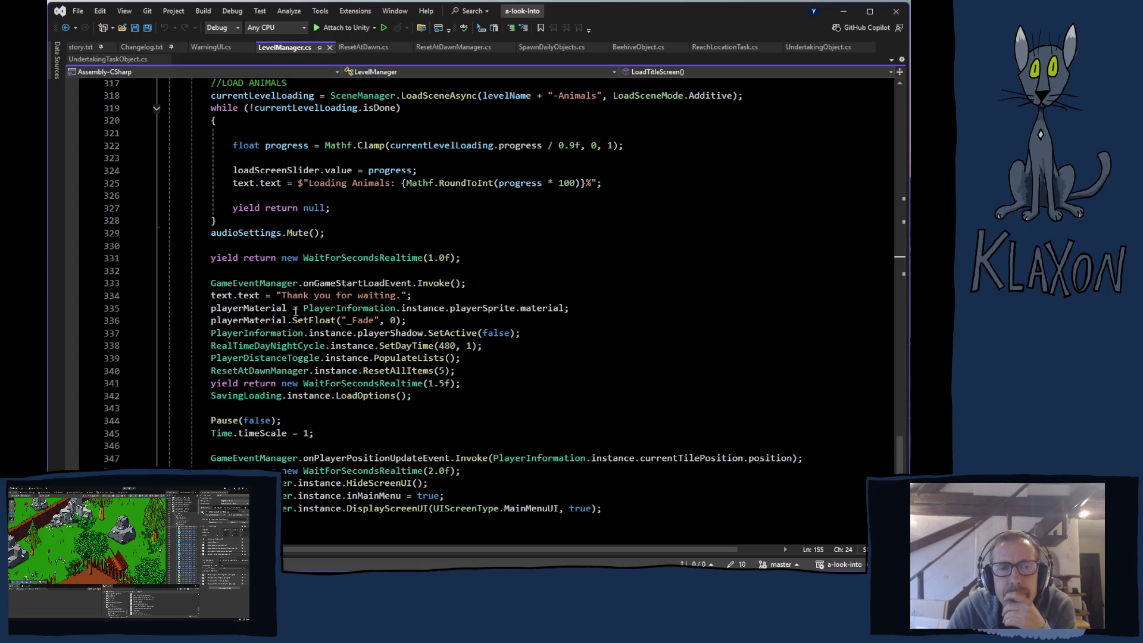
pyautogui.scroll(3, 318, 299)
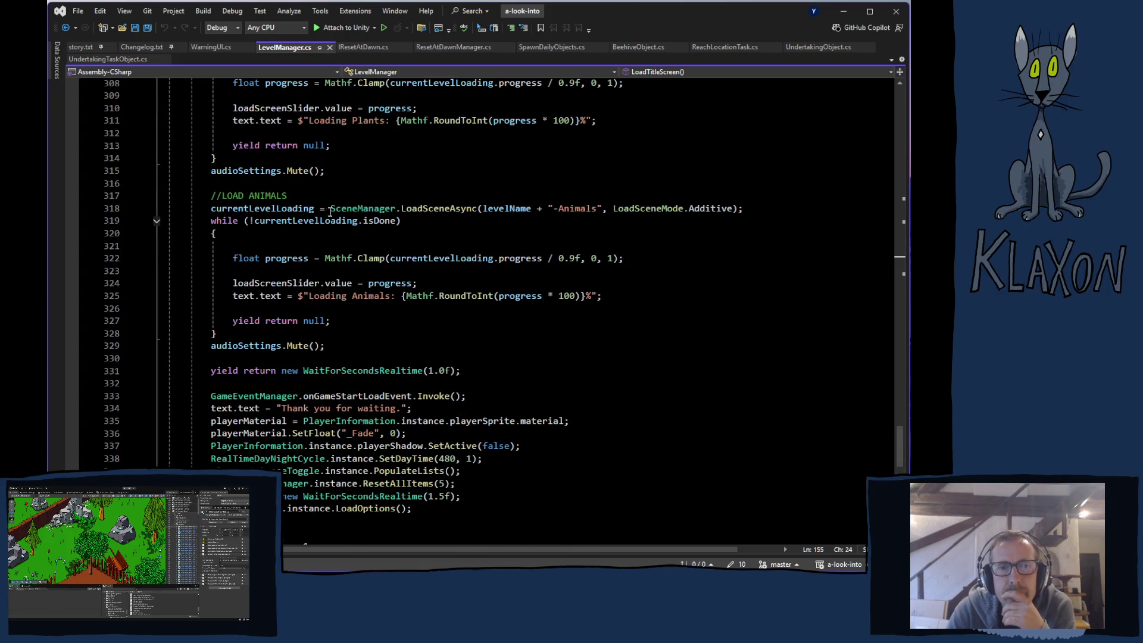
pyautogui.scroll(-2, 286, 298)
pyautogui.click(263, 309)
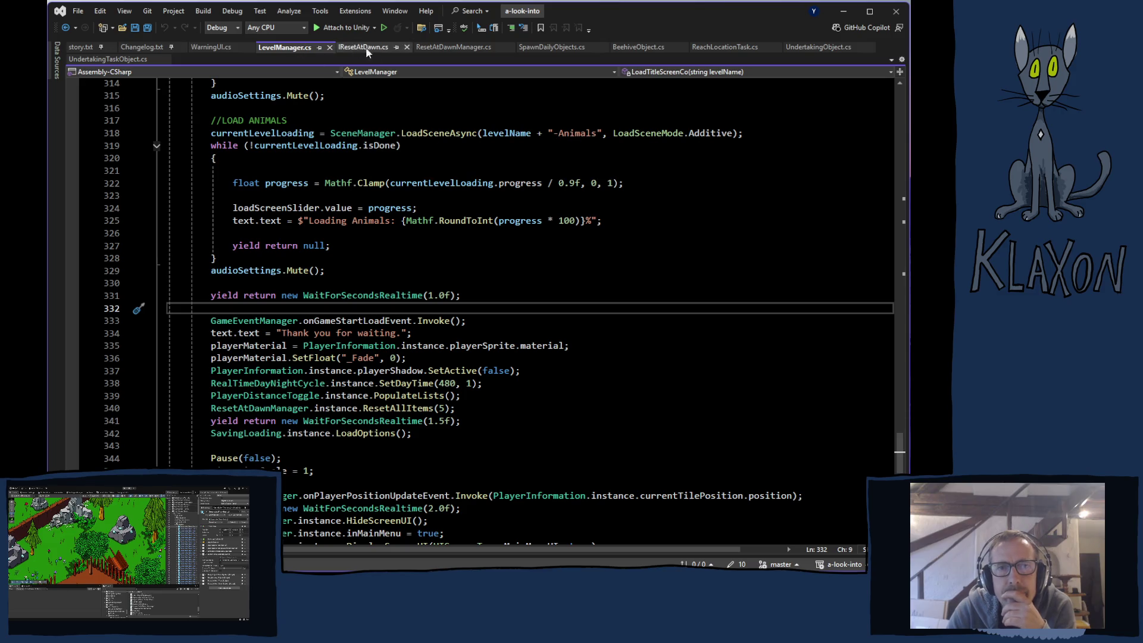
pyautogui.click(444, 47)
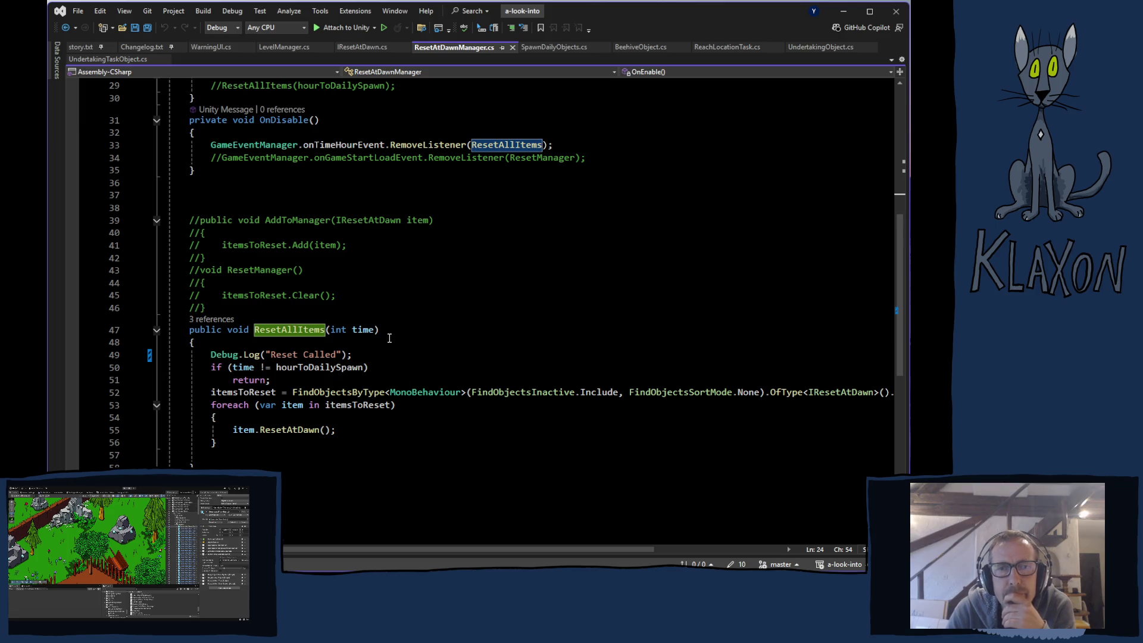
pyautogui.scroll(1, 372, 334)
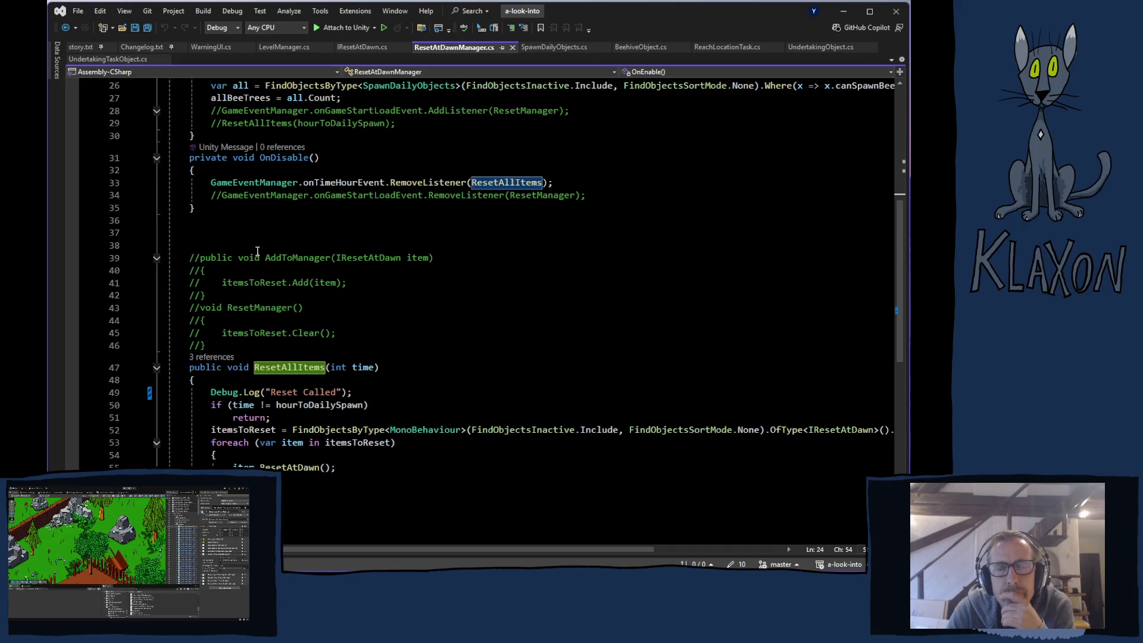
pyautogui.moveTo(212, 182); pyautogui.dragTo(385, 187)
pyautogui.hotkey('ctrl', 'c')
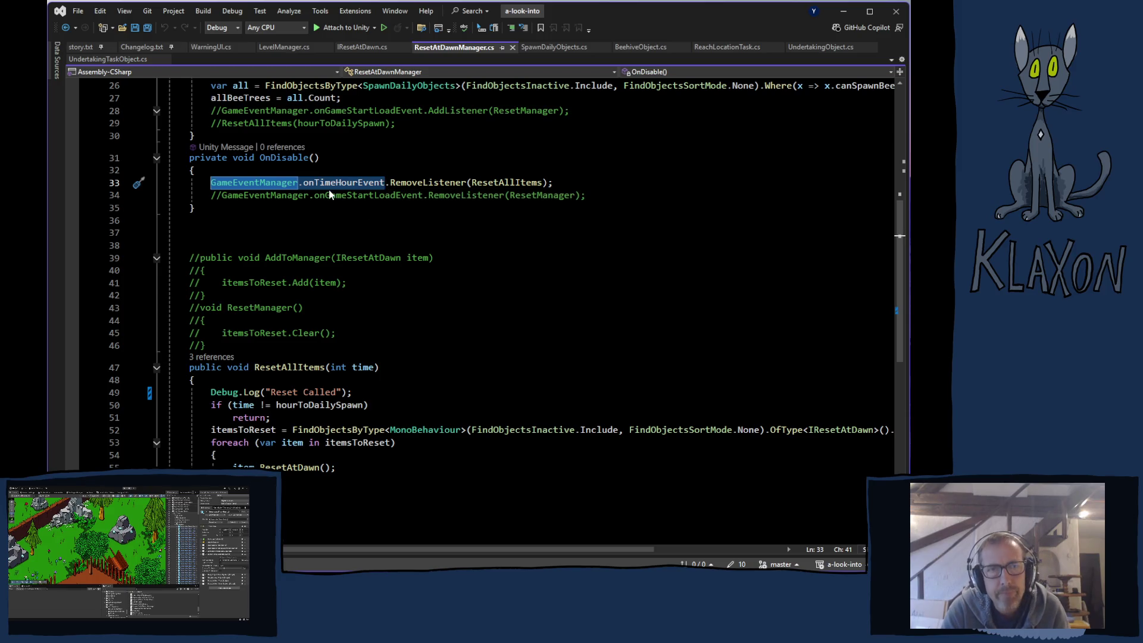
pyautogui.click(305, 48)
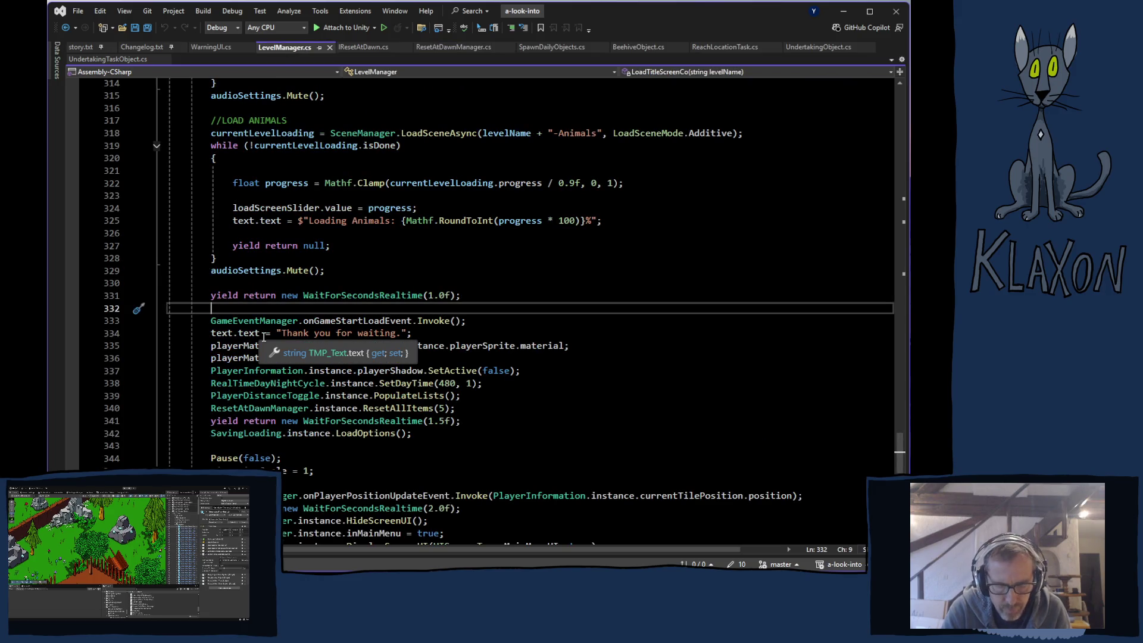
# Paste the GameEventManager.onTimeHourEvent reference on line 333 and complete it to .Invoke()
pyautogui.press('Return')
pyautogui.hotkey('ctrl', 'v')
pyautogui.press('Return')
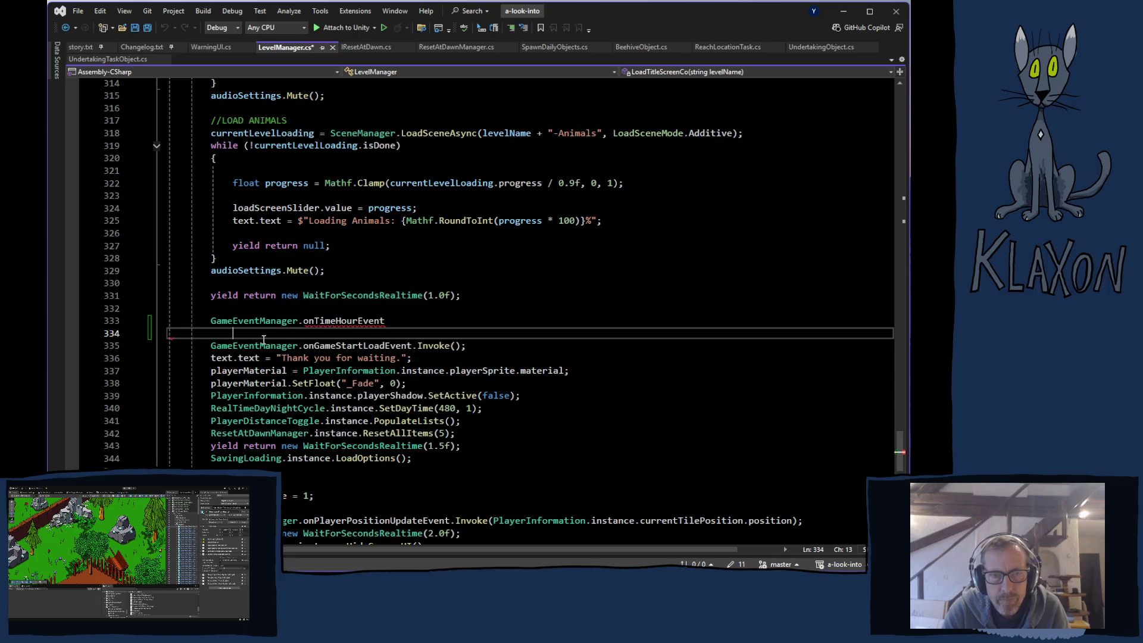
pyautogui.click(398, 320)
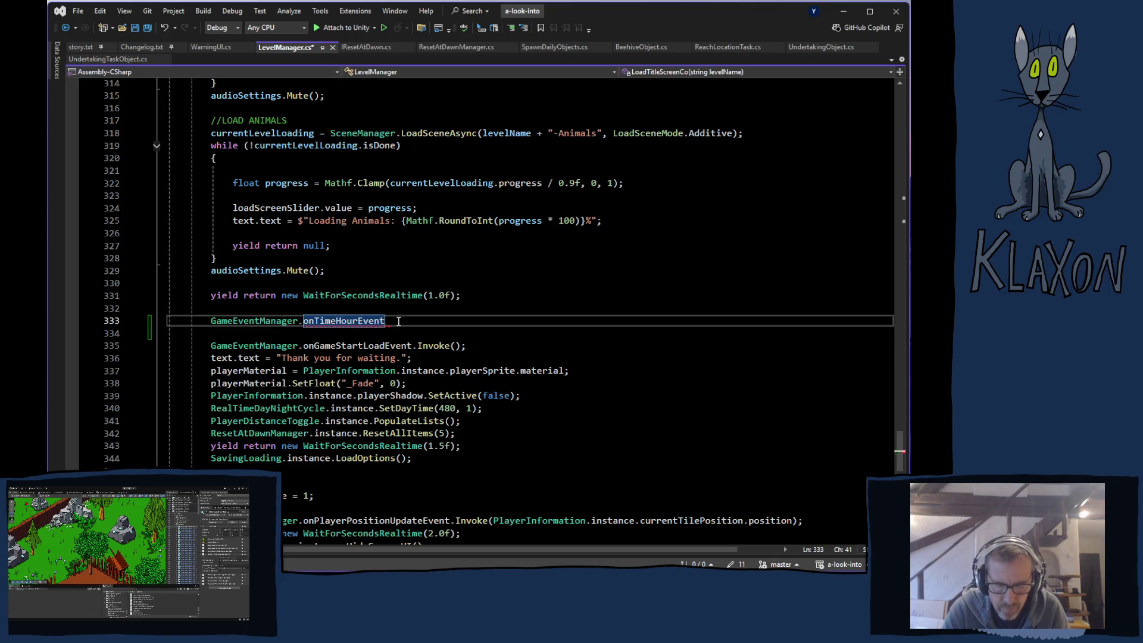
pyautogui.write('.')
pyautogui.write('Inv')
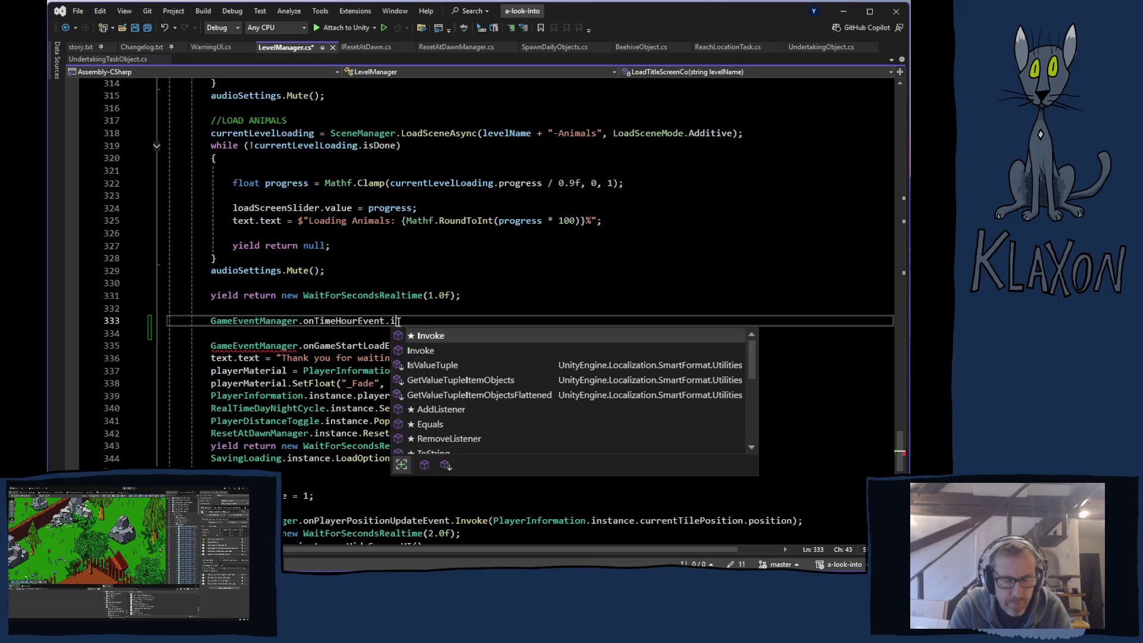
pyautogui.press('Tab')
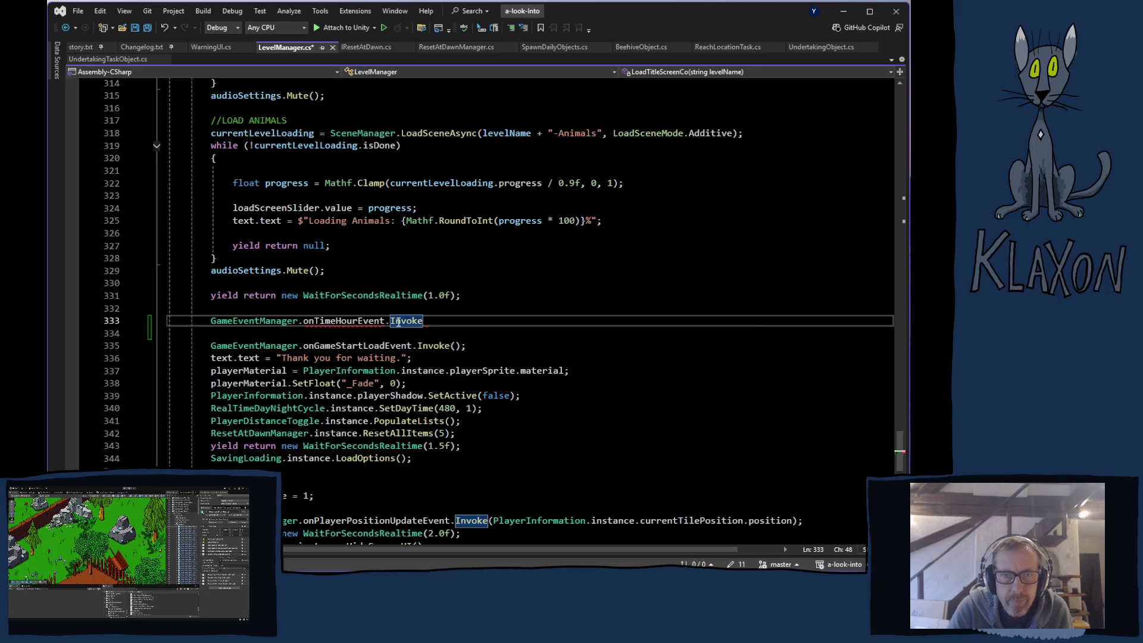
# Pass RealTimeDayNightCycle.instance as the argument inside onTimeHourEvent.Invoke()
pyautogui.write('(')
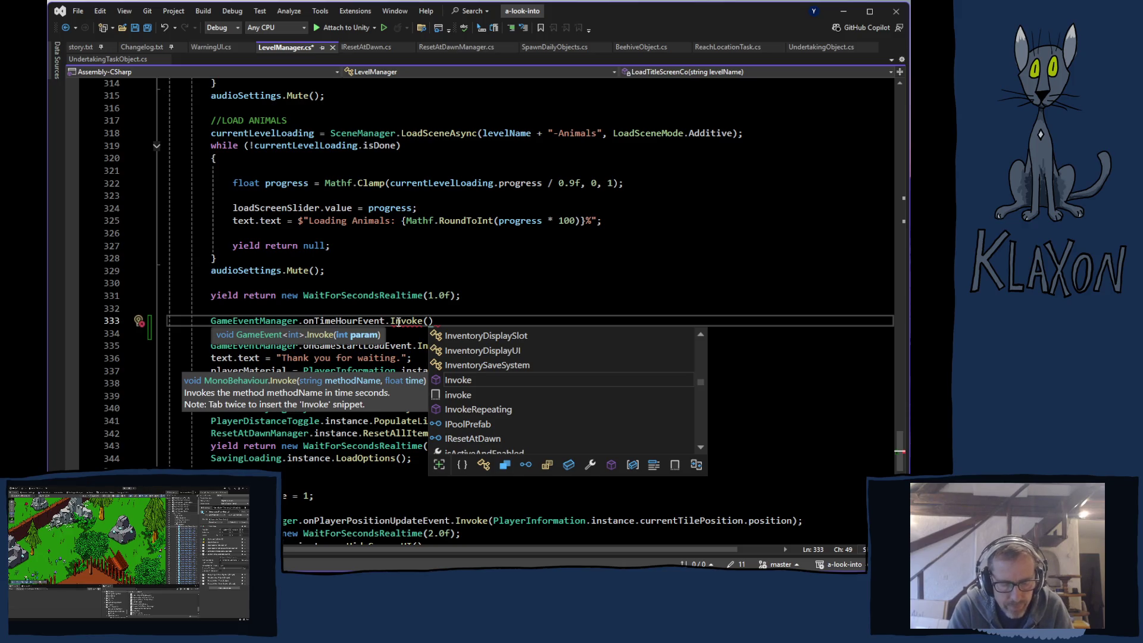
pyautogui.write('rea')
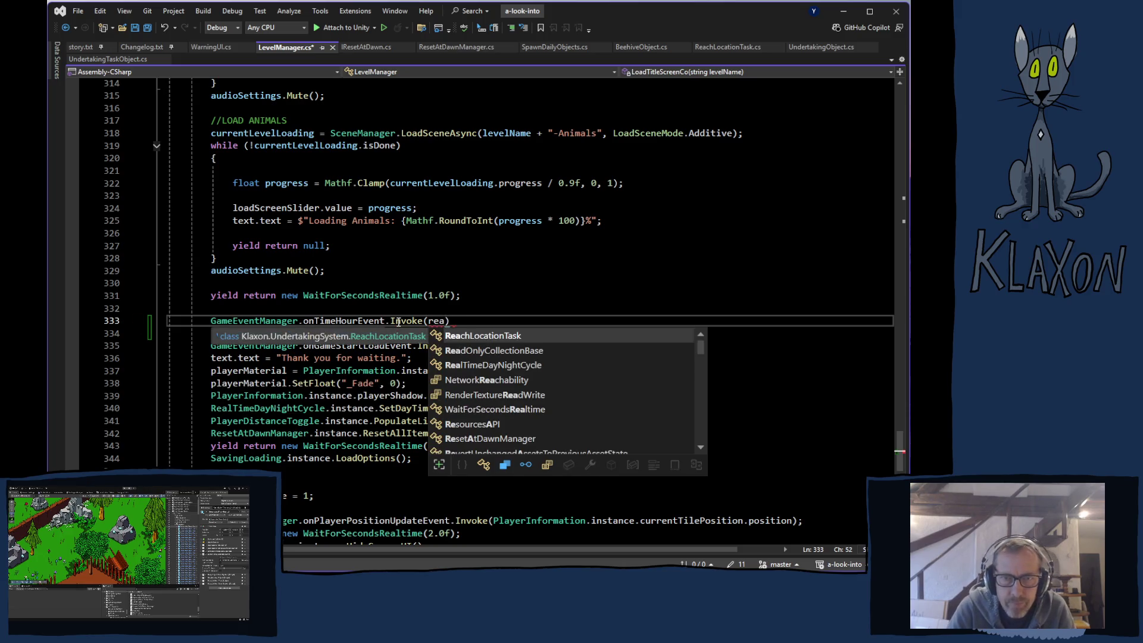
pyautogui.press('Down')
pyautogui.press('Down')
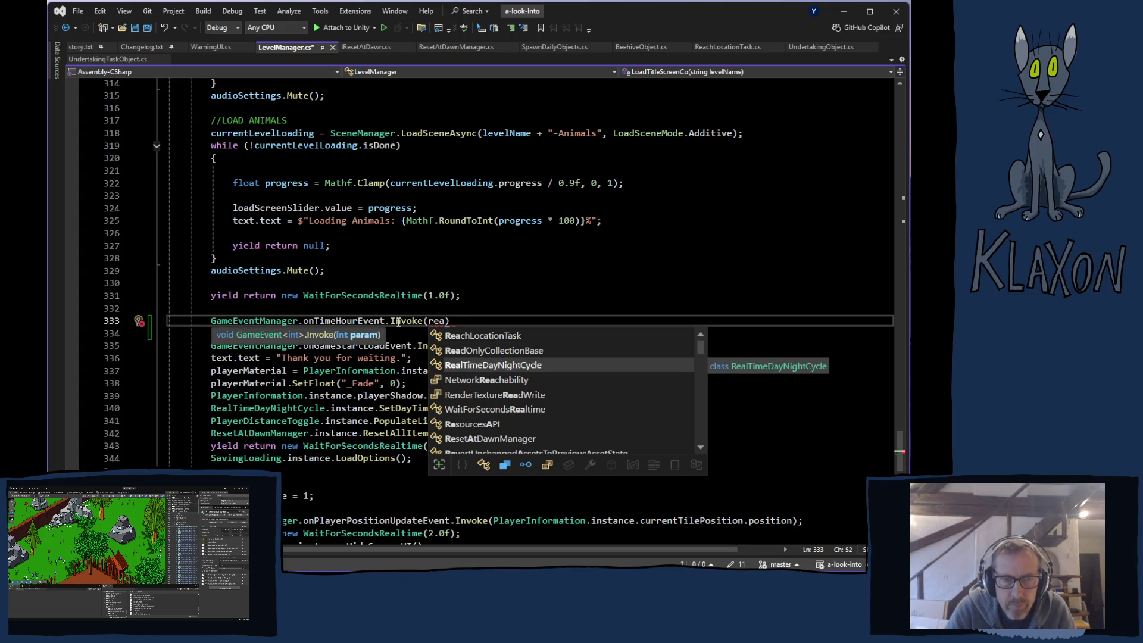
pyautogui.press('BackSpace')
pyautogui.press('BackSpace')
pyautogui.press('BackSpace')
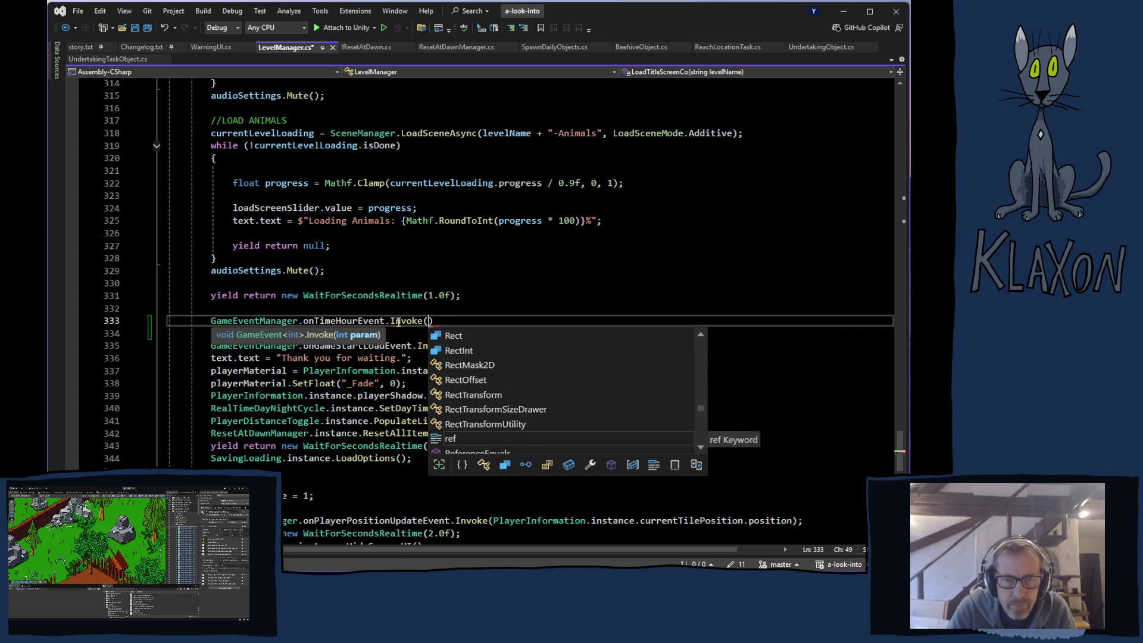
pyautogui.write('RealTimeDayNightCycle')
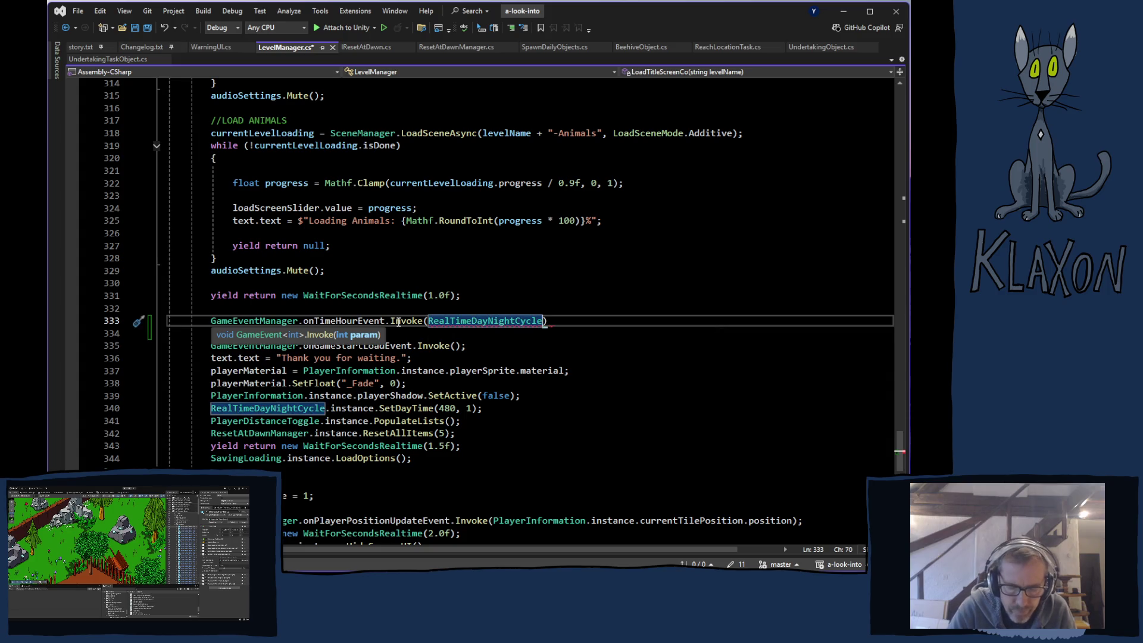
pyautogui.write('.in')
pyautogui.press('Tab')
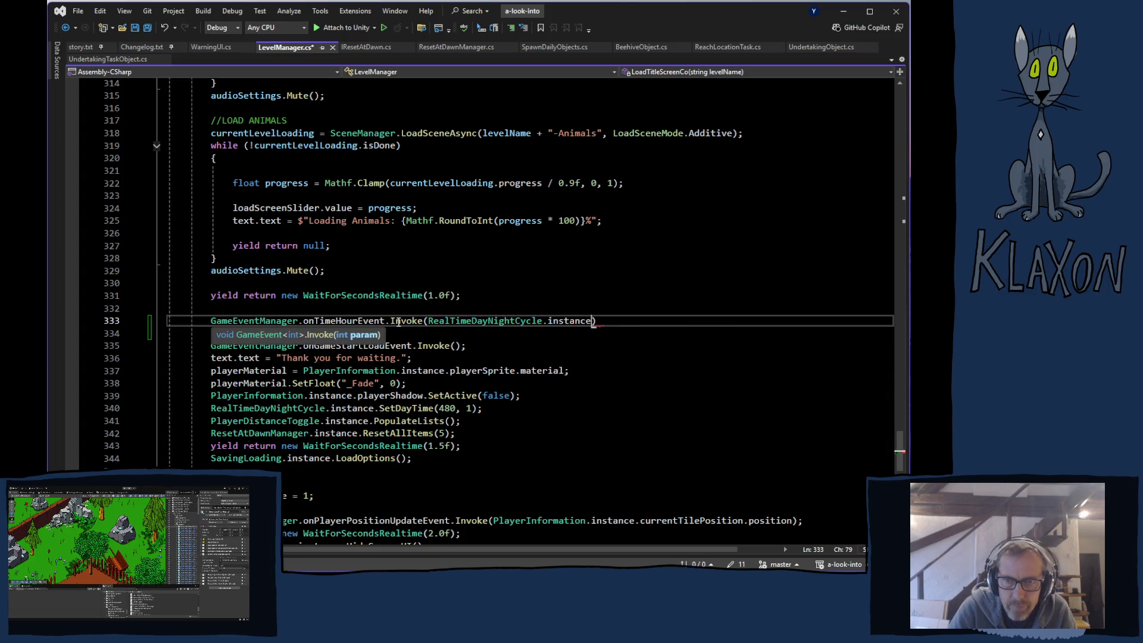
# Preview currentTimeRaw and dayStart among RealTimeDayNightCycle.instance's members as the argument
pyautogui.write('.')
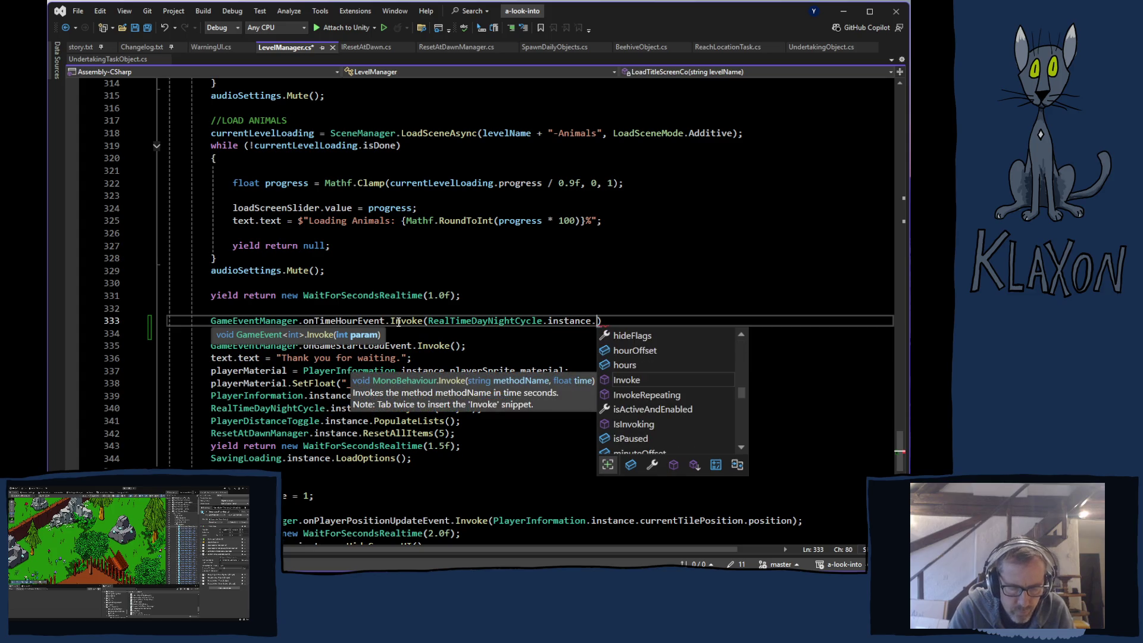
pyautogui.write('cu')
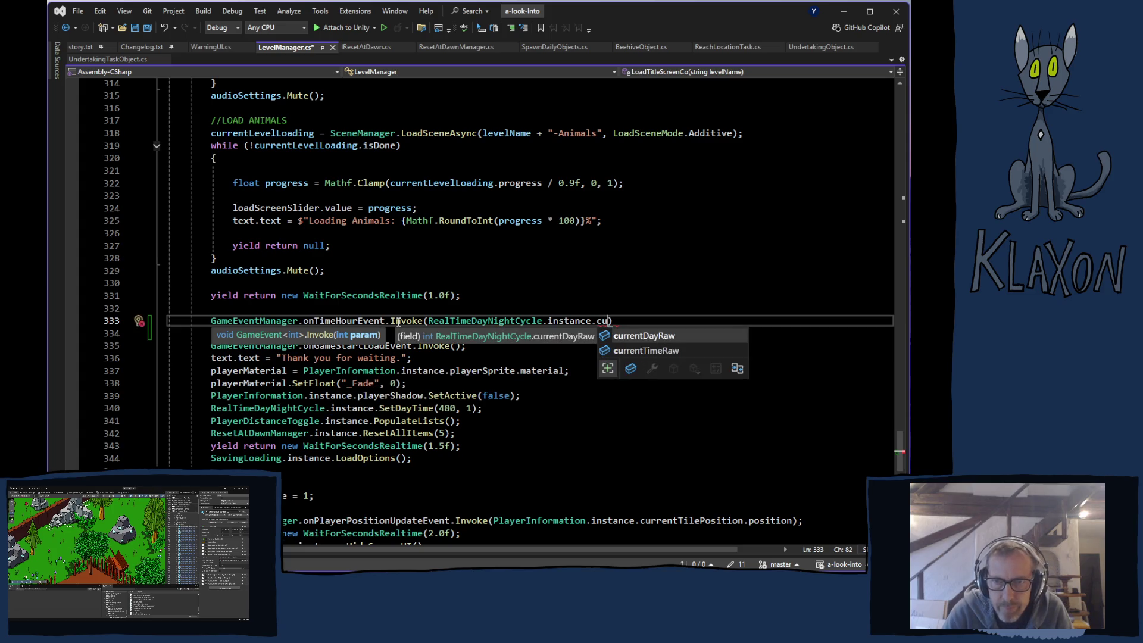
pyautogui.press('Down')
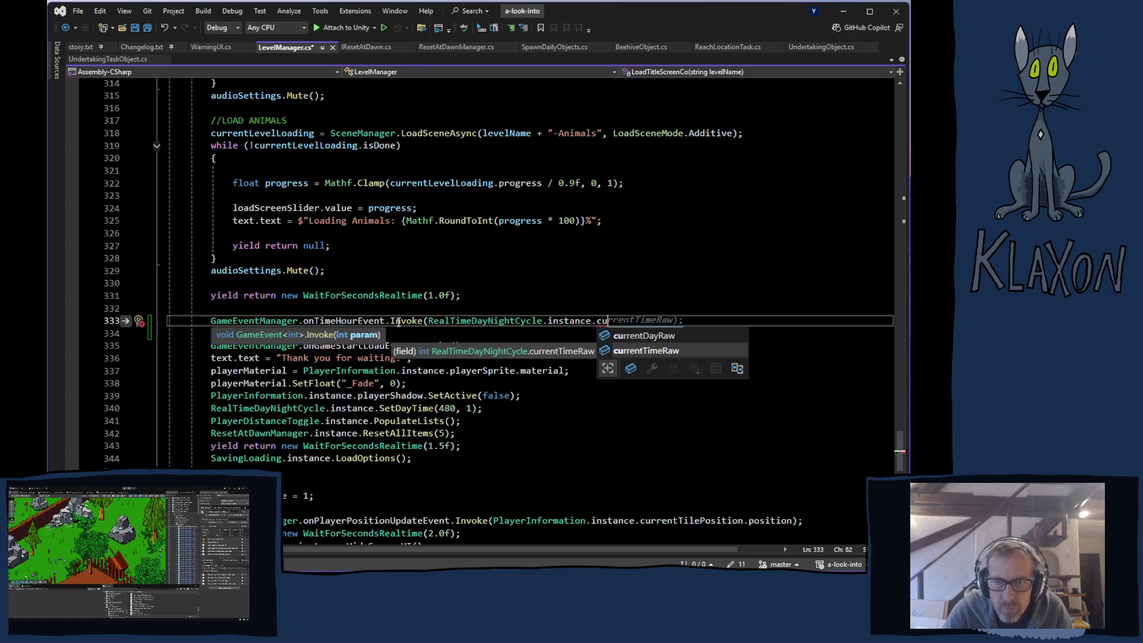
pyautogui.press('BackSpace')
pyautogui.press('BackSpace')
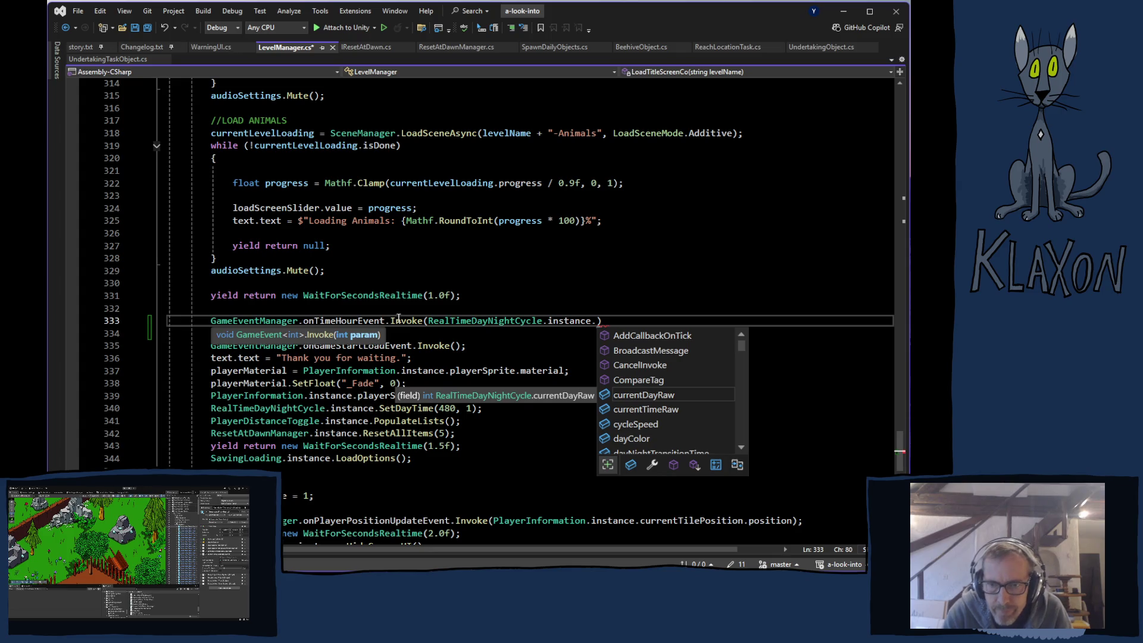
pyautogui.scroll(-3, 653, 400)
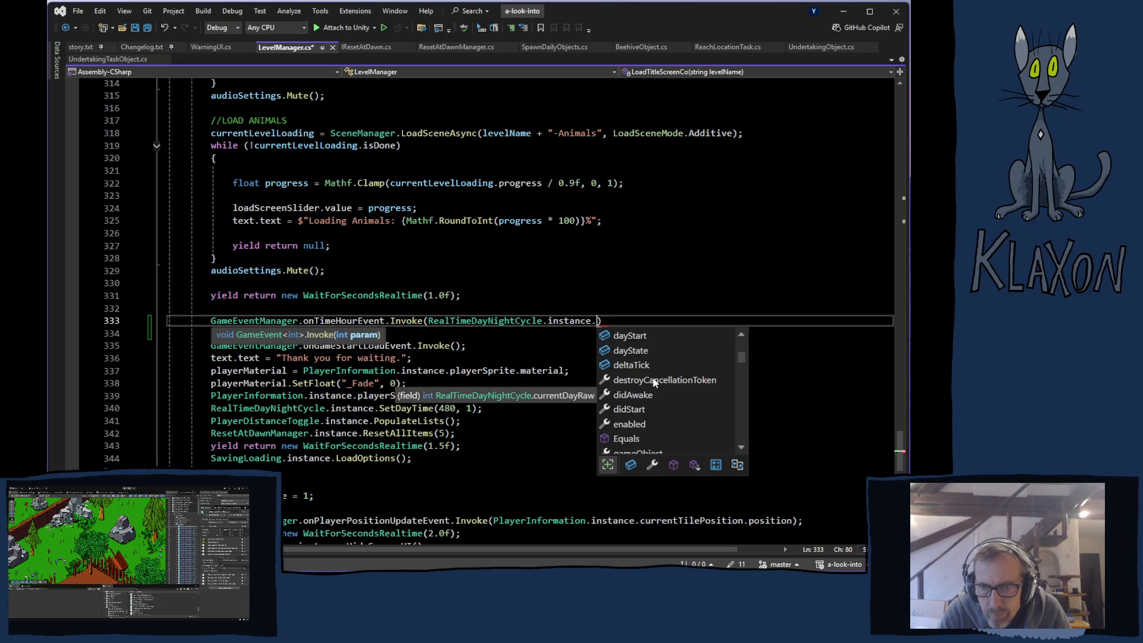
pyautogui.scroll(1, 657, 384)
pyautogui.click(640, 382)
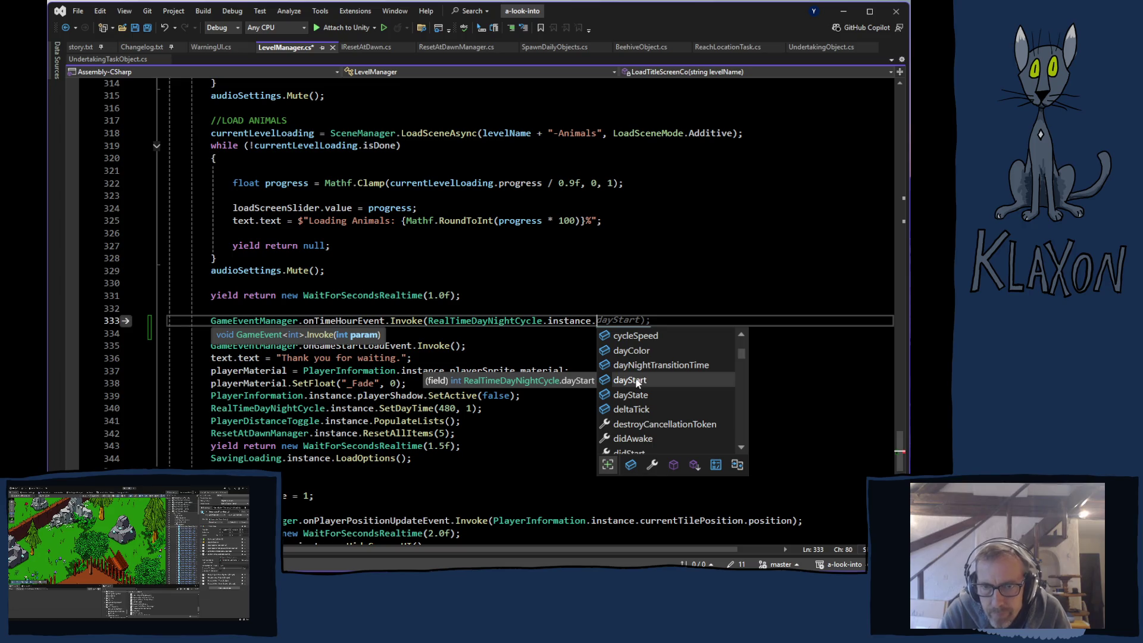
# Insert the hours field as the argument and jump to its definition in RealTimeDayNightCycle.cs
pyautogui.scroll(-1, 656, 379)
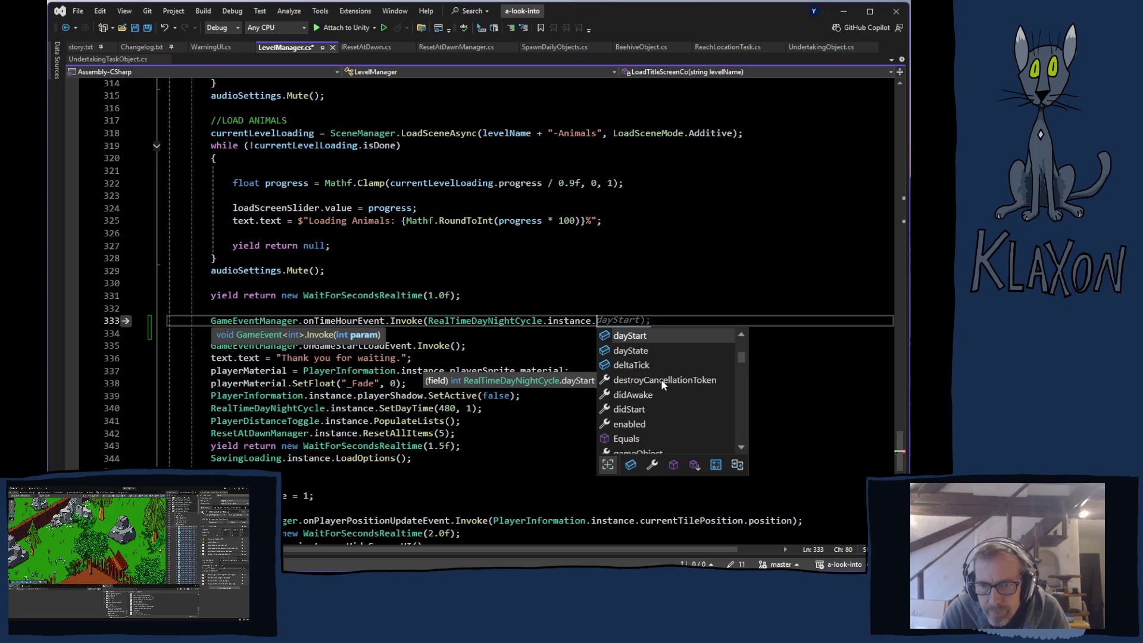
pyautogui.scroll(-1, 660, 381)
pyautogui.scroll(-6, 660, 378)
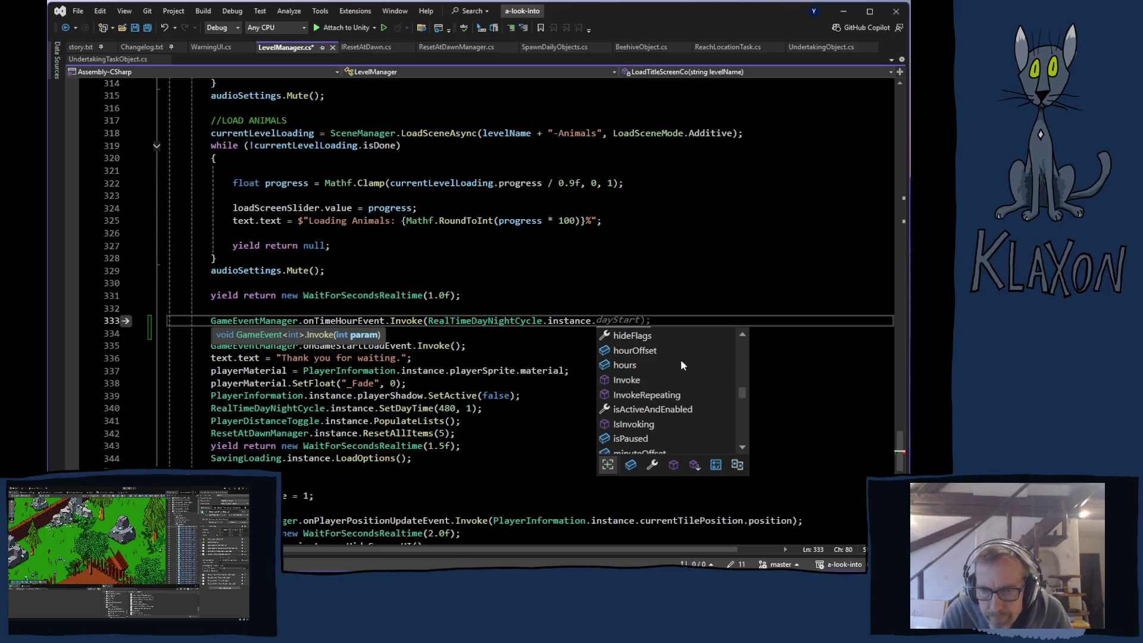
pyautogui.scroll(-1, 685, 366)
pyautogui.scroll(-1, 684, 369)
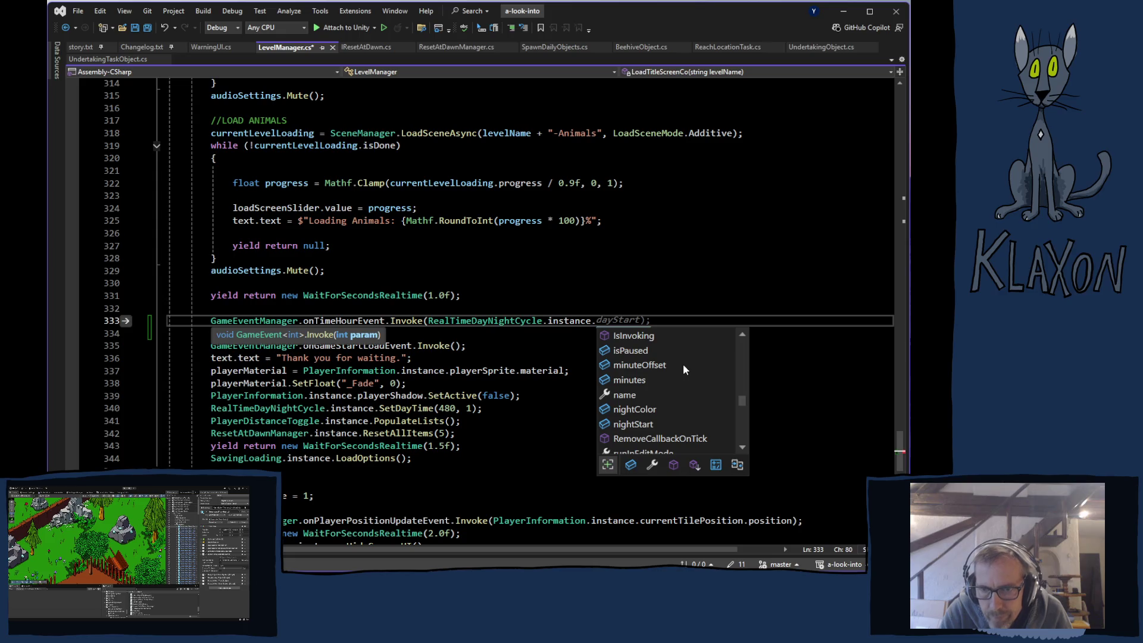
pyautogui.scroll(-5, 684, 363)
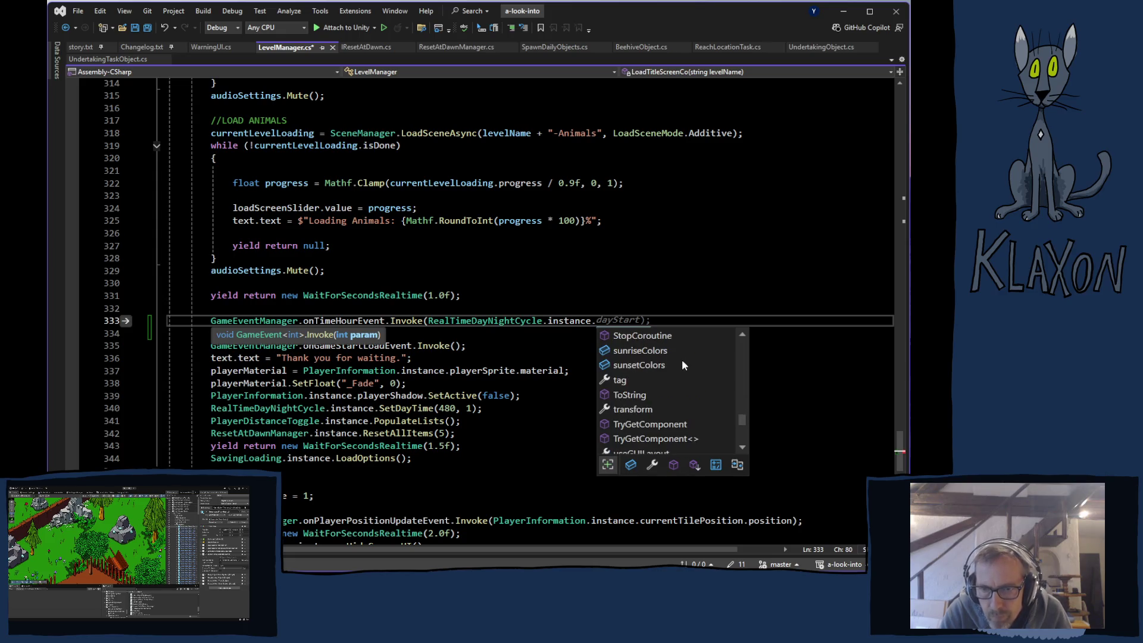
pyautogui.scroll(-1, 677, 372)
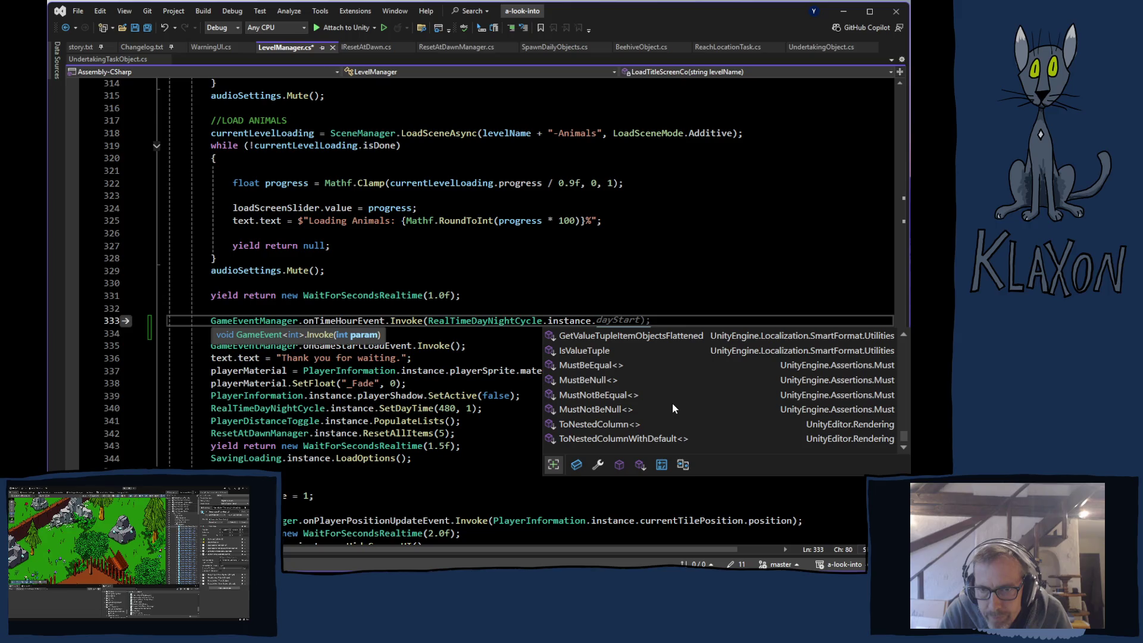
pyautogui.scroll(5, 679, 416)
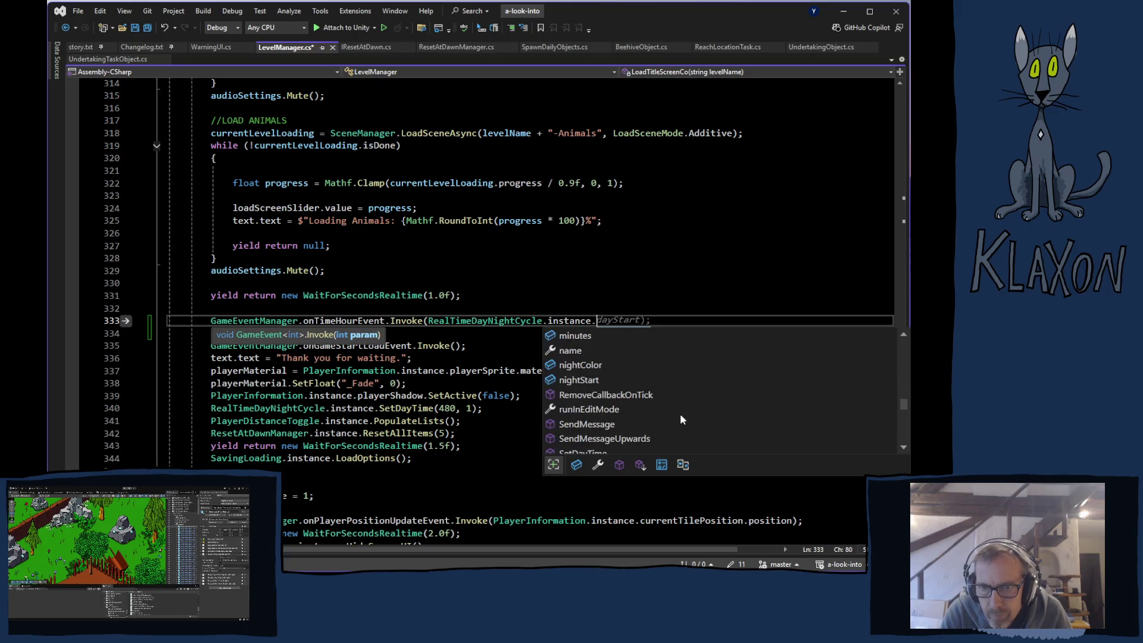
pyautogui.scroll(1, 623, 387)
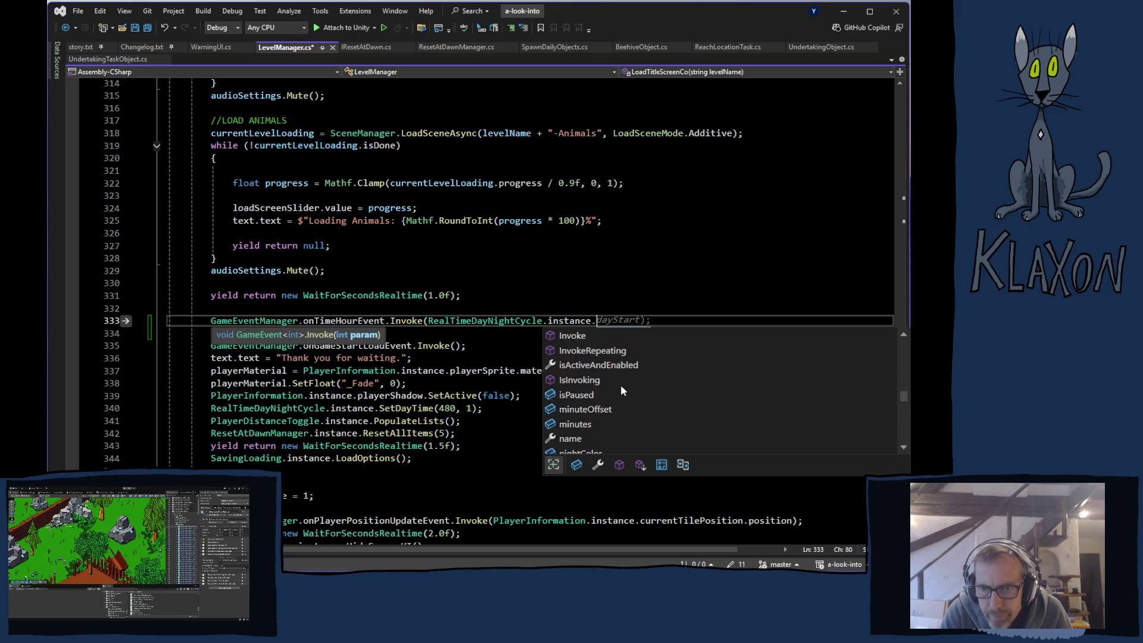
pyautogui.scroll(1, 622, 388)
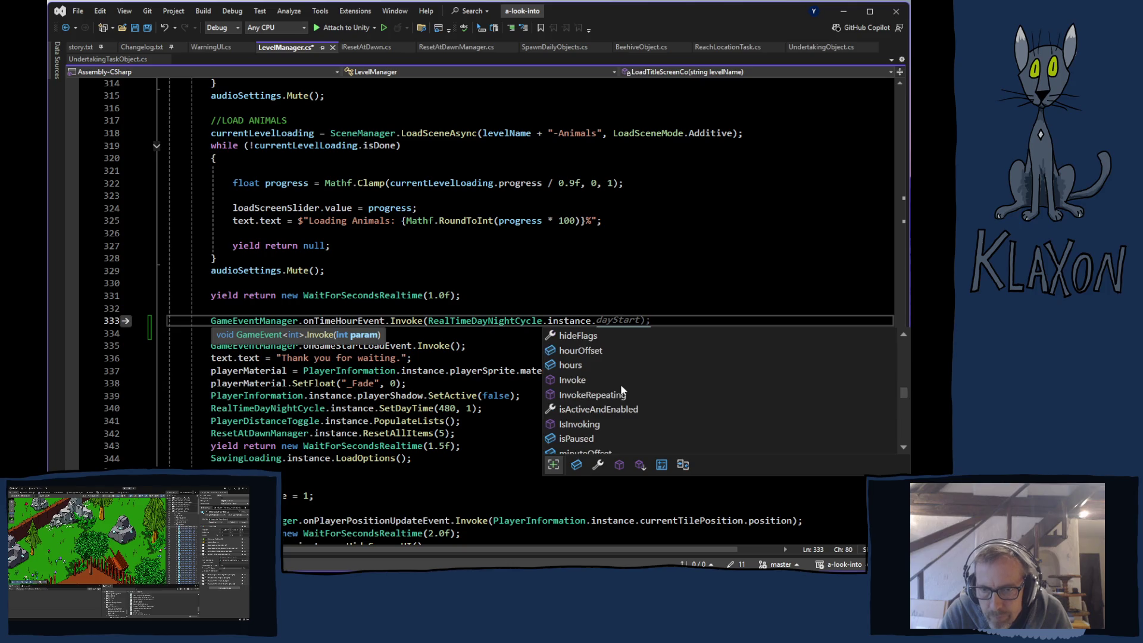
pyautogui.click(567, 366)
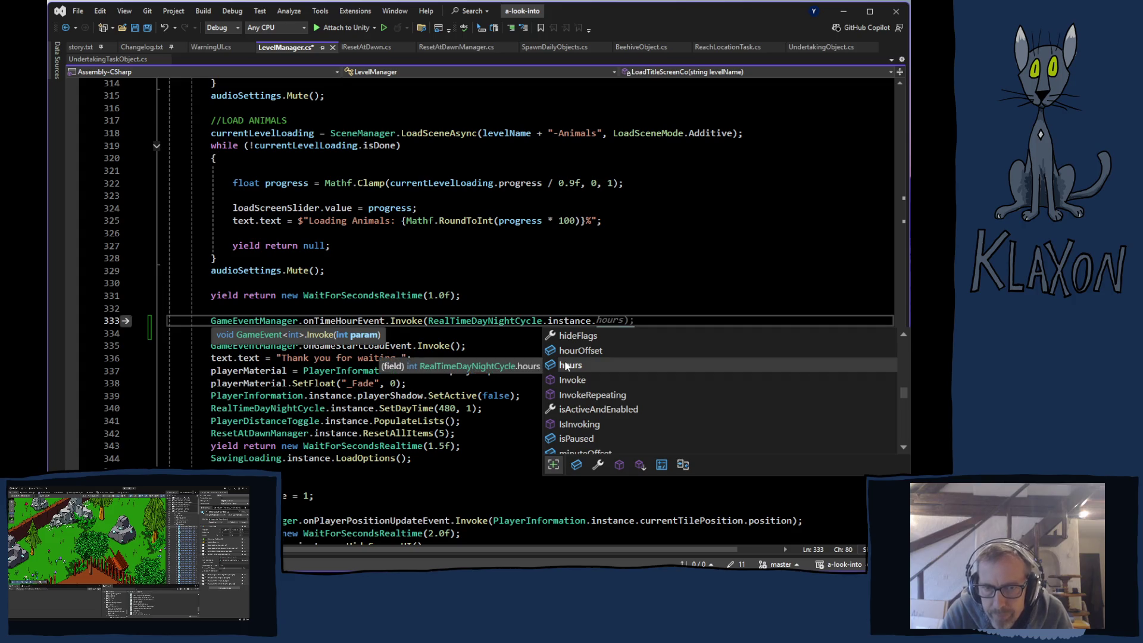
pyautogui.doubleClick(566, 365)
pyautogui.doubleClick(613, 323)
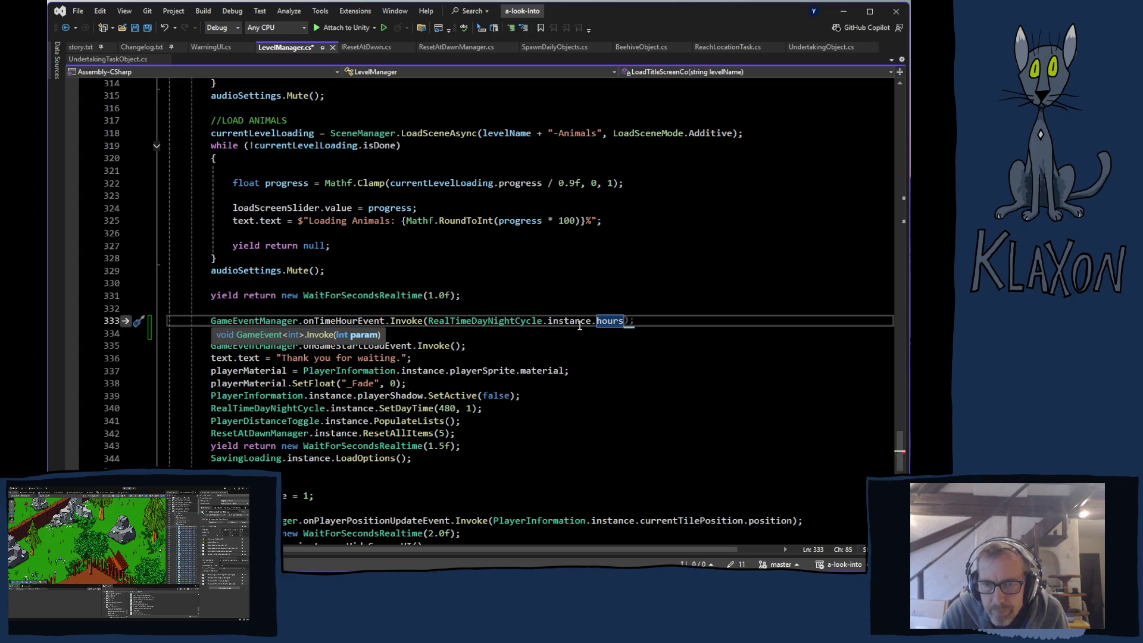
pyautogui.press('F12')
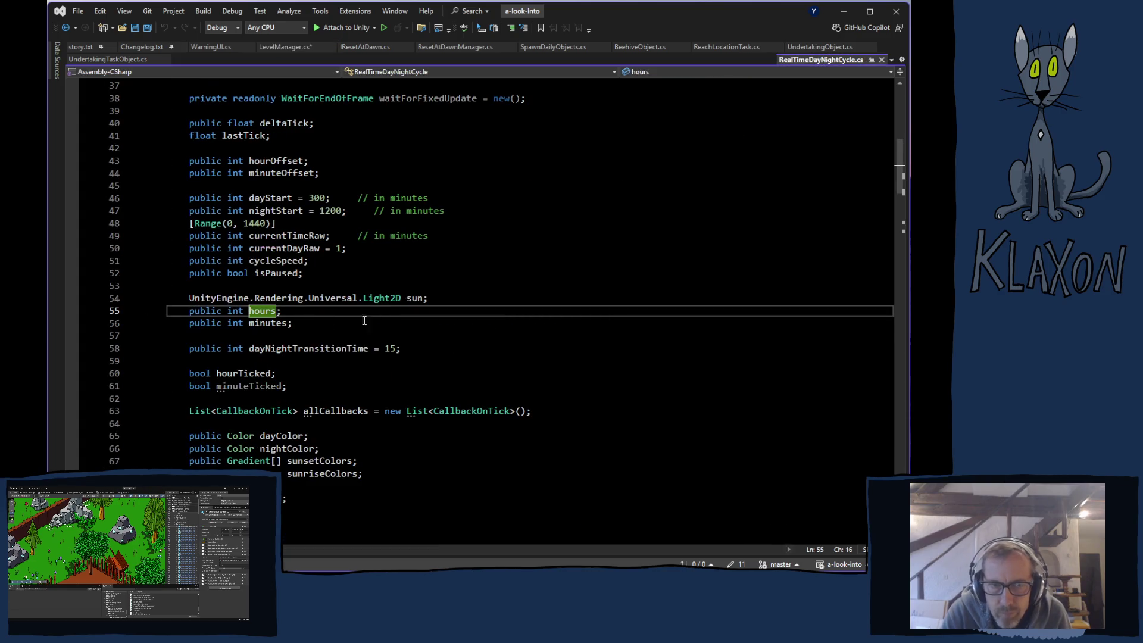
pyautogui.click(260, 310)
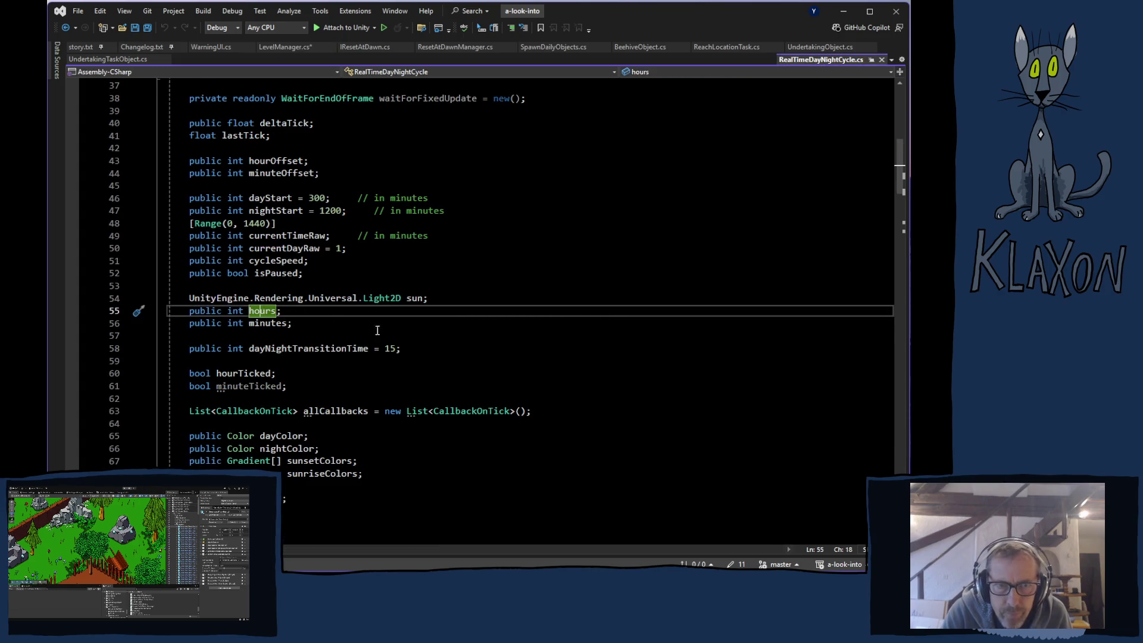
pyautogui.scroll(-1, 444, 348)
pyautogui.scroll(-13, 443, 347)
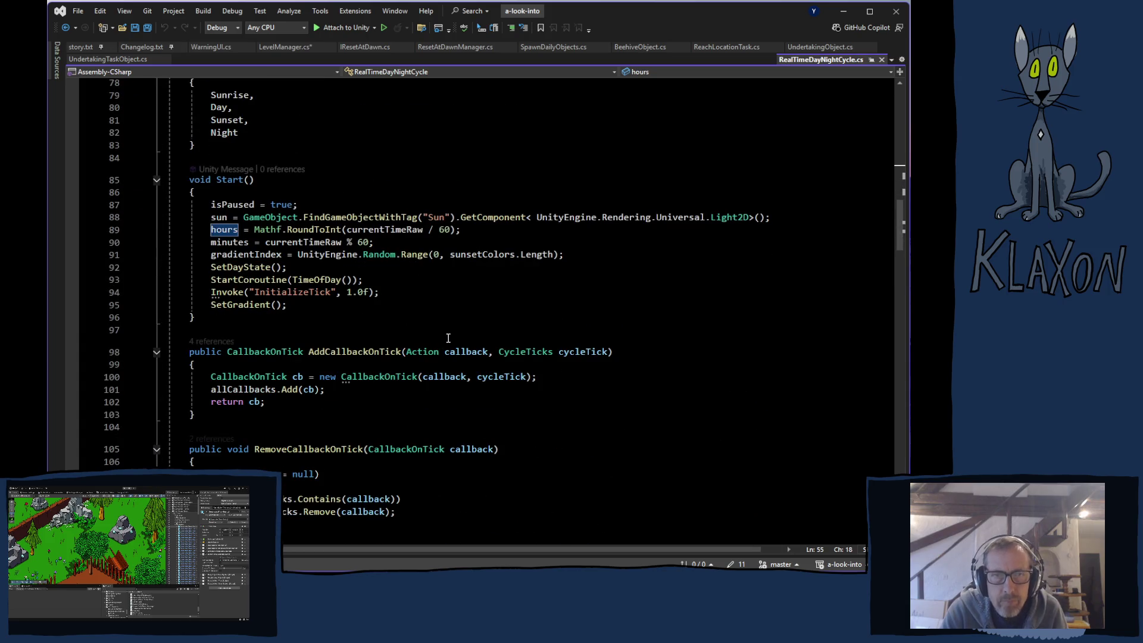
pyautogui.scroll(-17, 387, 327)
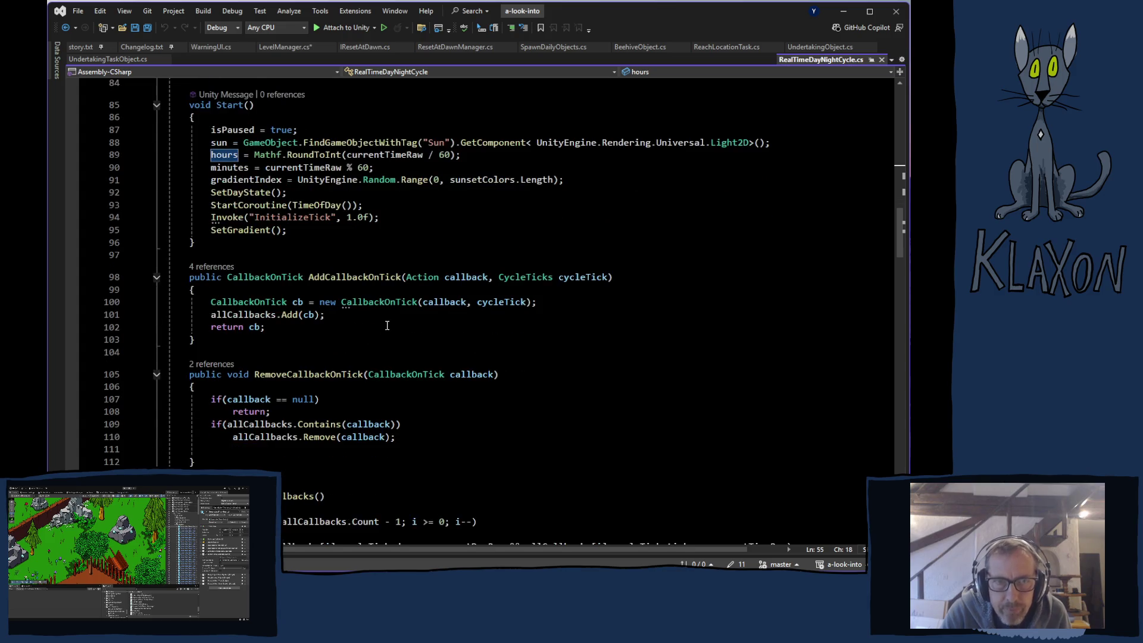
pyautogui.scroll(-20, 375, 340)
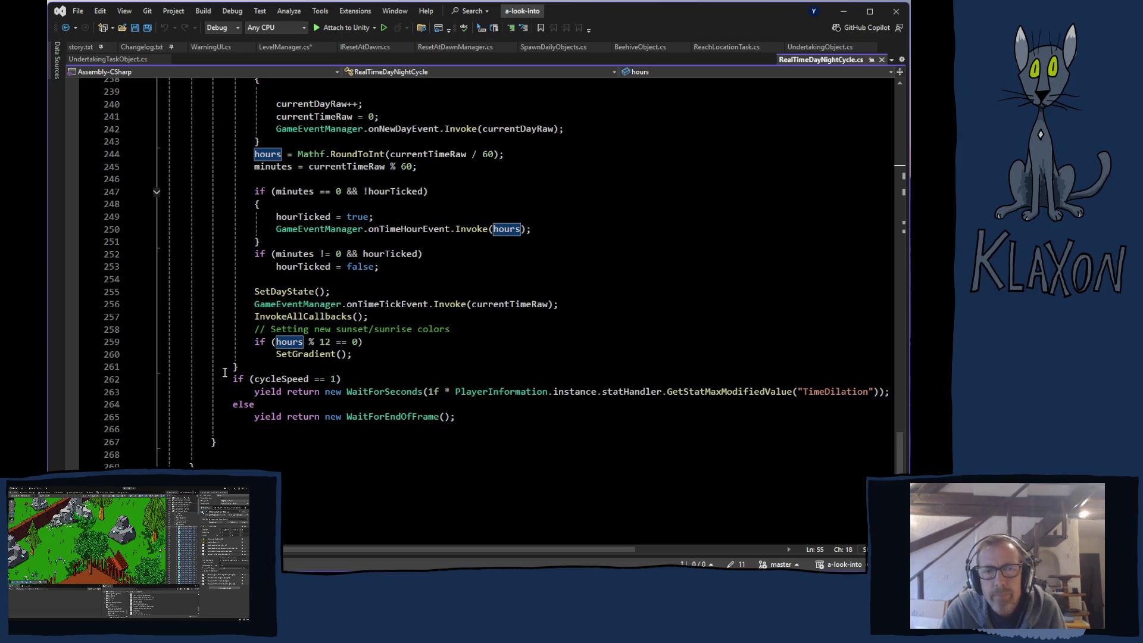
pyautogui.scroll(2, 368, 355)
pyautogui.scroll(1, 368, 354)
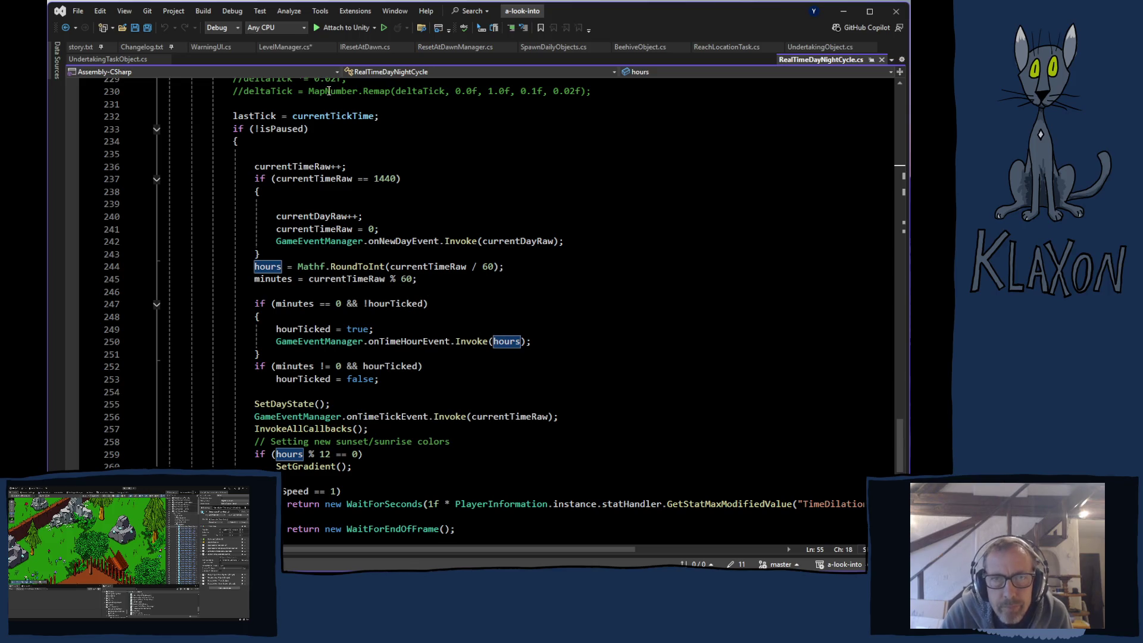
pyautogui.click(277, 47)
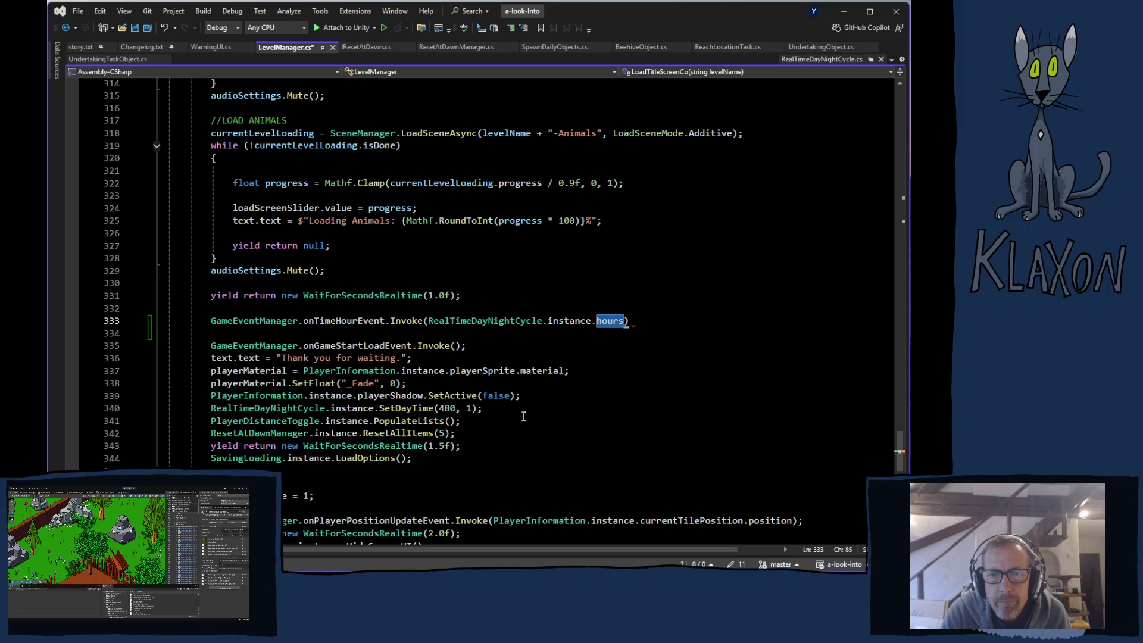
# End line 333 with a semicolon, save LevelManager.cs, and switch back to Unity
pyautogui.click(634, 328)
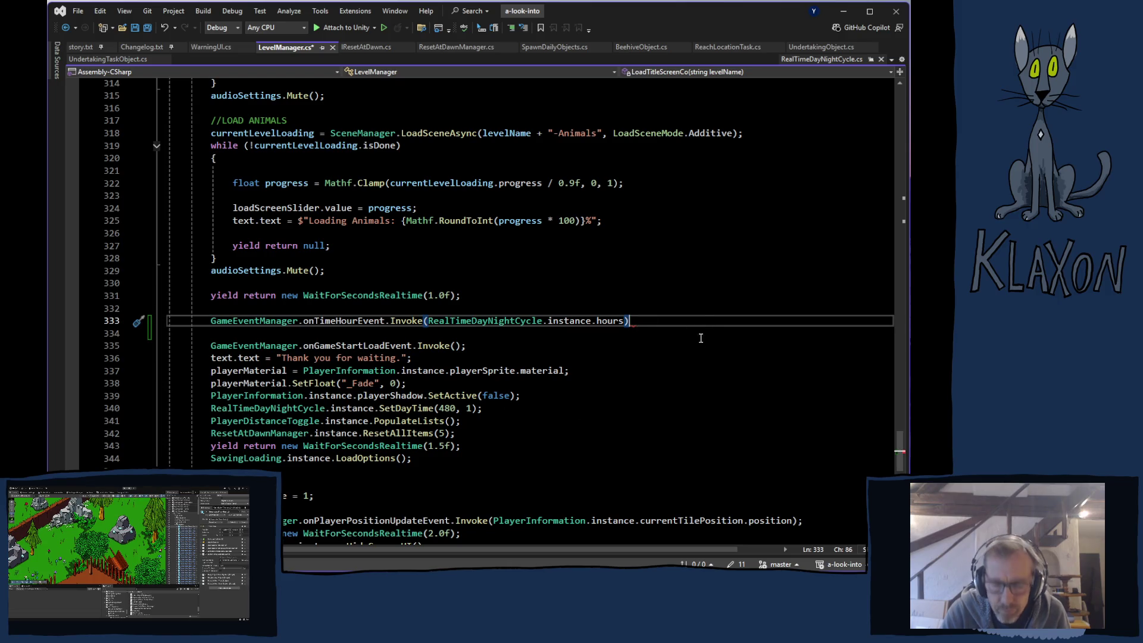
pyautogui.write(';')
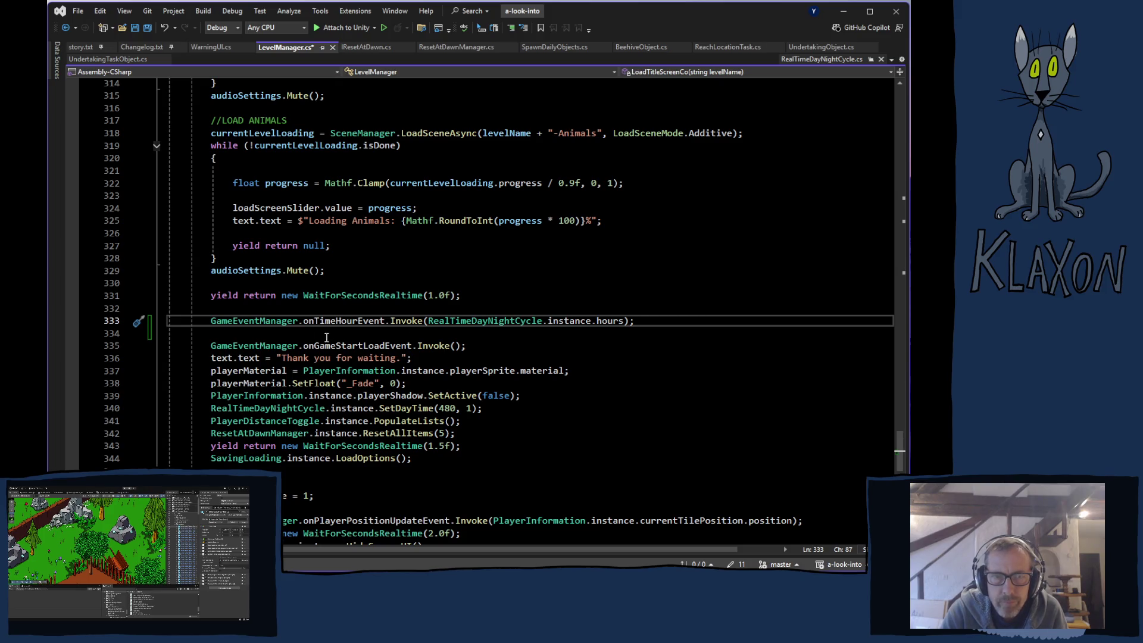
pyautogui.hotkey('ctrl', 's')
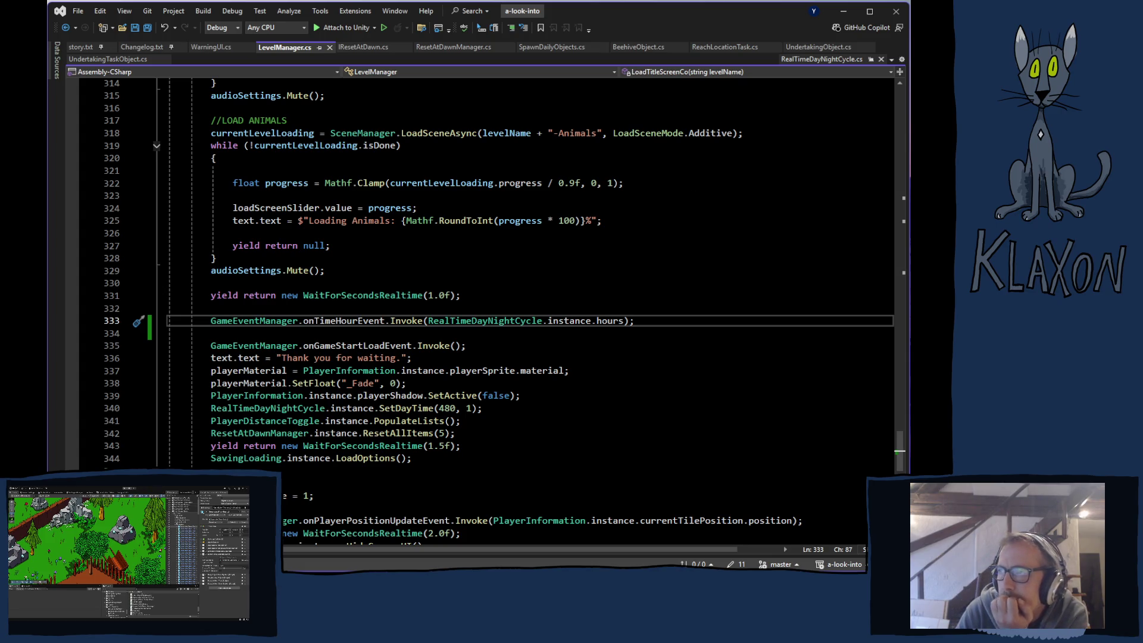
pyautogui.hotkey('alt', 'Tab')
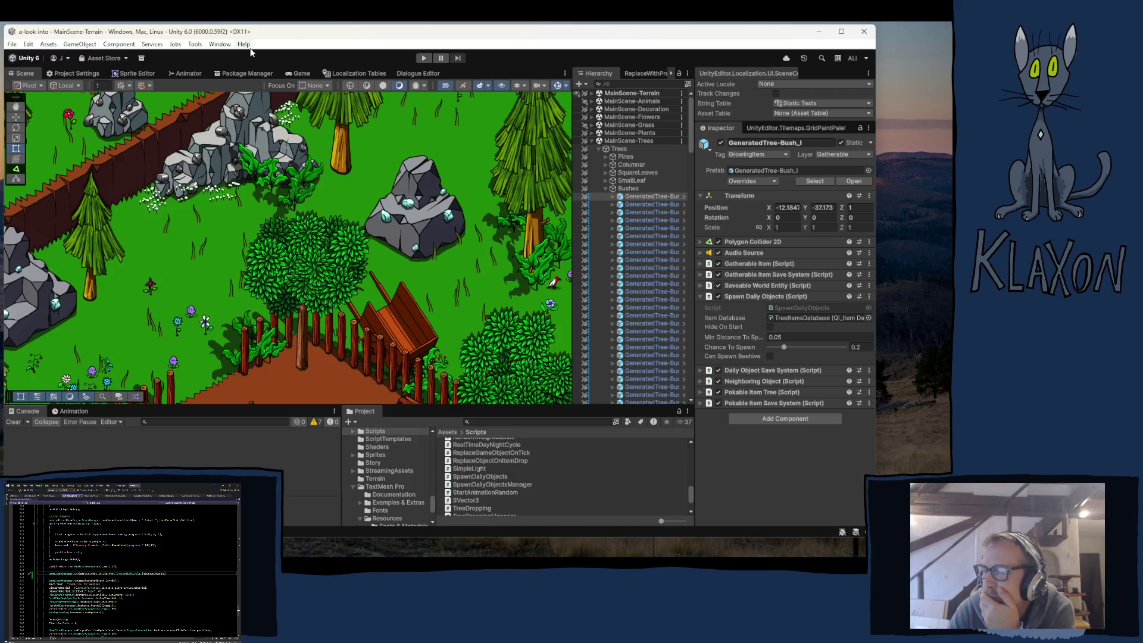
# Enter play mode to show the 'A look into...' title menu
pyautogui.click(422, 58)
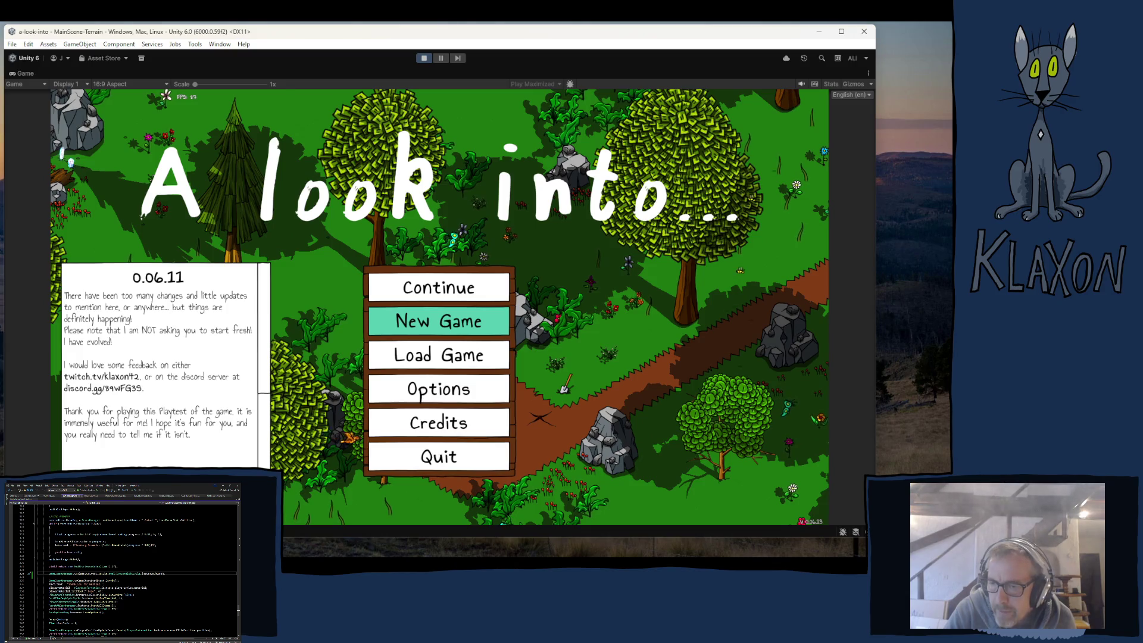
# Check the Console for Reset Called, then start a New Game with a character name
pyautogui.hotkey('ctrl', 'shift', 'c')
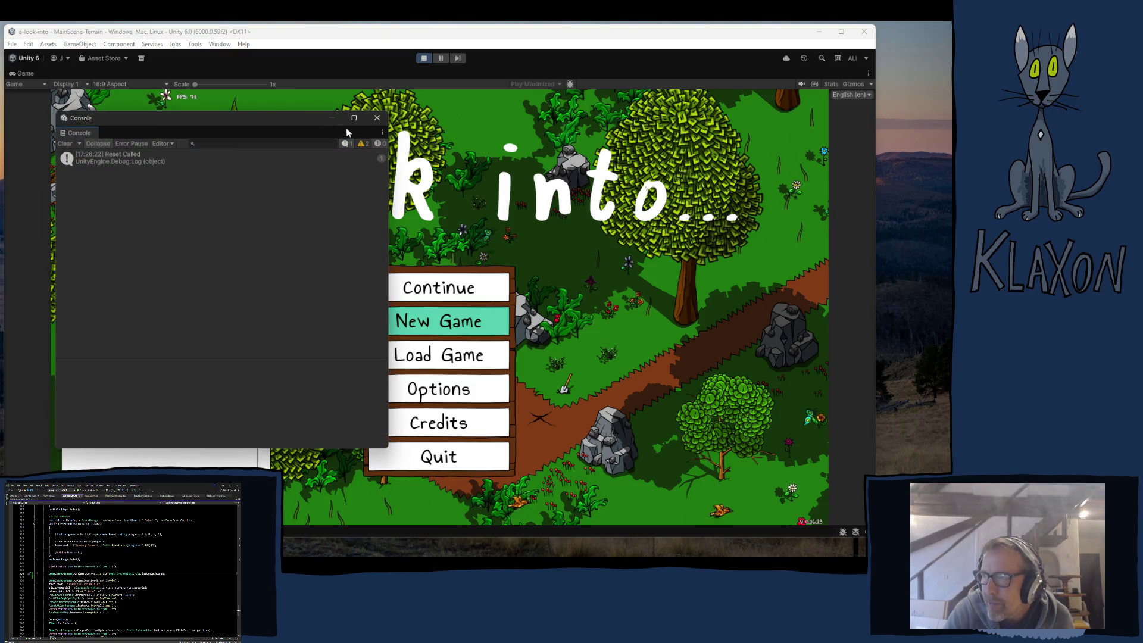
pyautogui.click(382, 117)
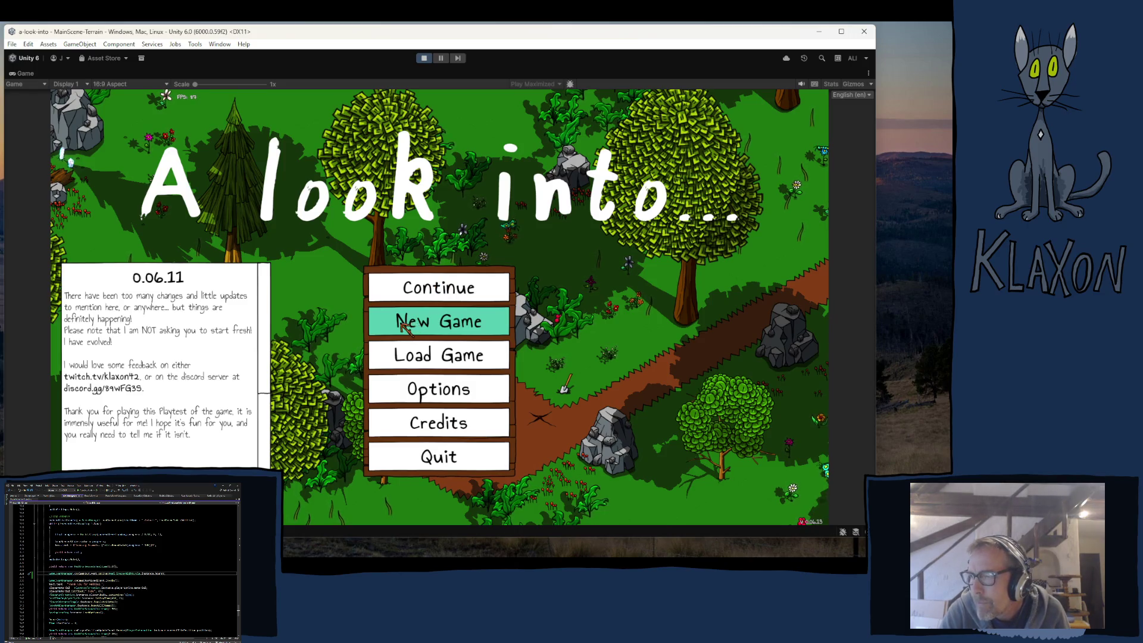
pyautogui.click(411, 327)
pyautogui.click(411, 381)
pyautogui.write('dsa')
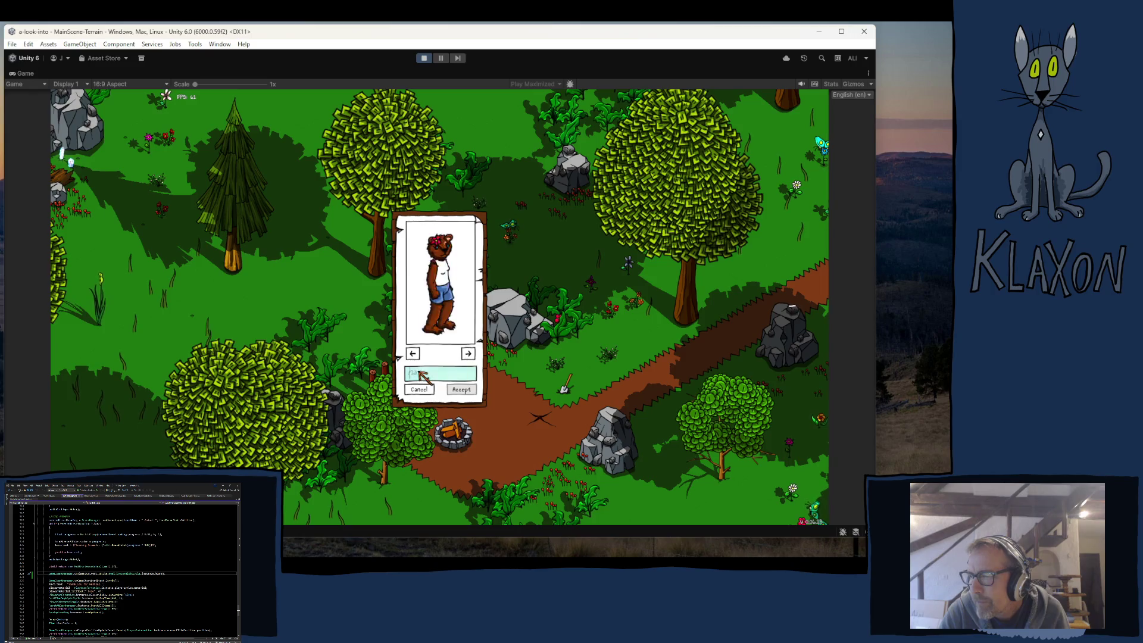
pyautogui.click(467, 390)
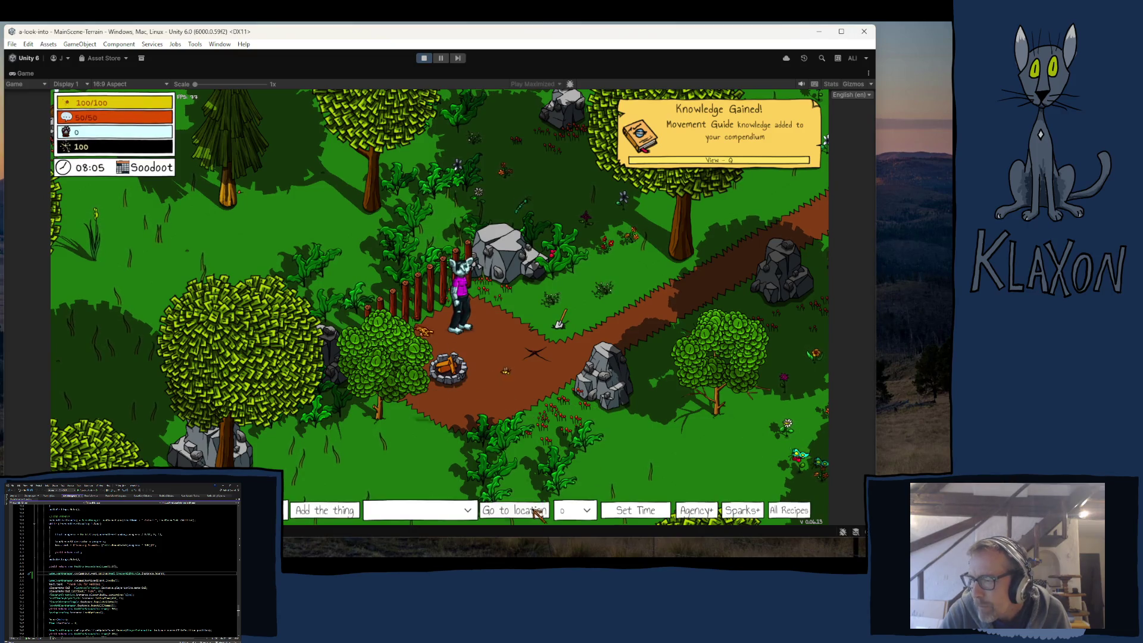
# Set the in-game clock to hour 4 (04:00) and open the Console log
pyautogui.click(570, 511)
pyautogui.click(575, 464)
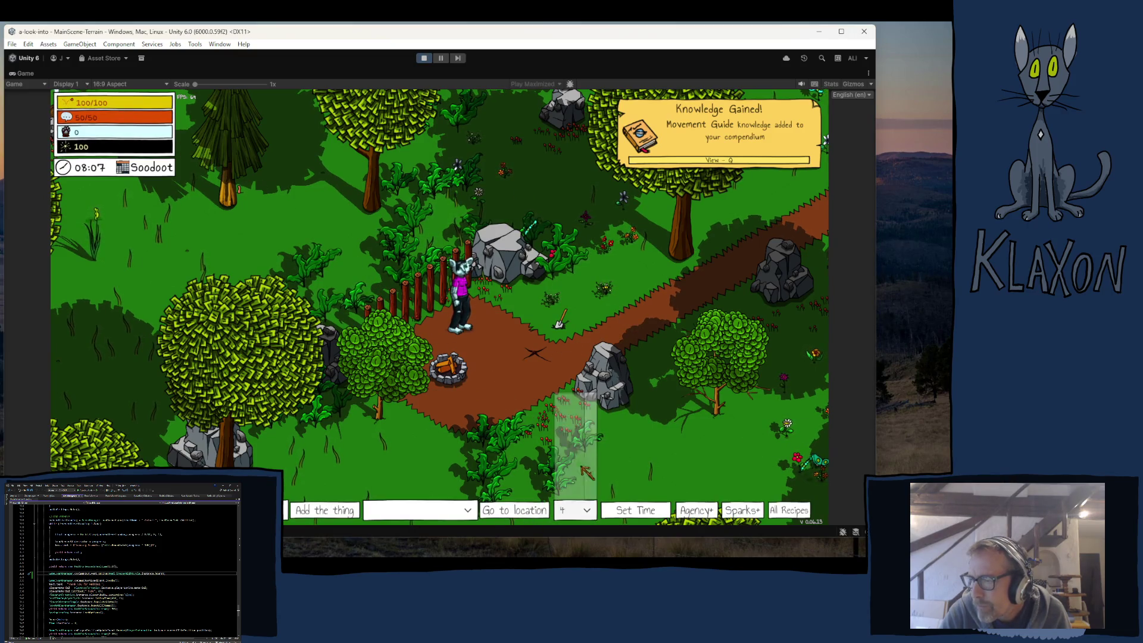
pyautogui.click(626, 513)
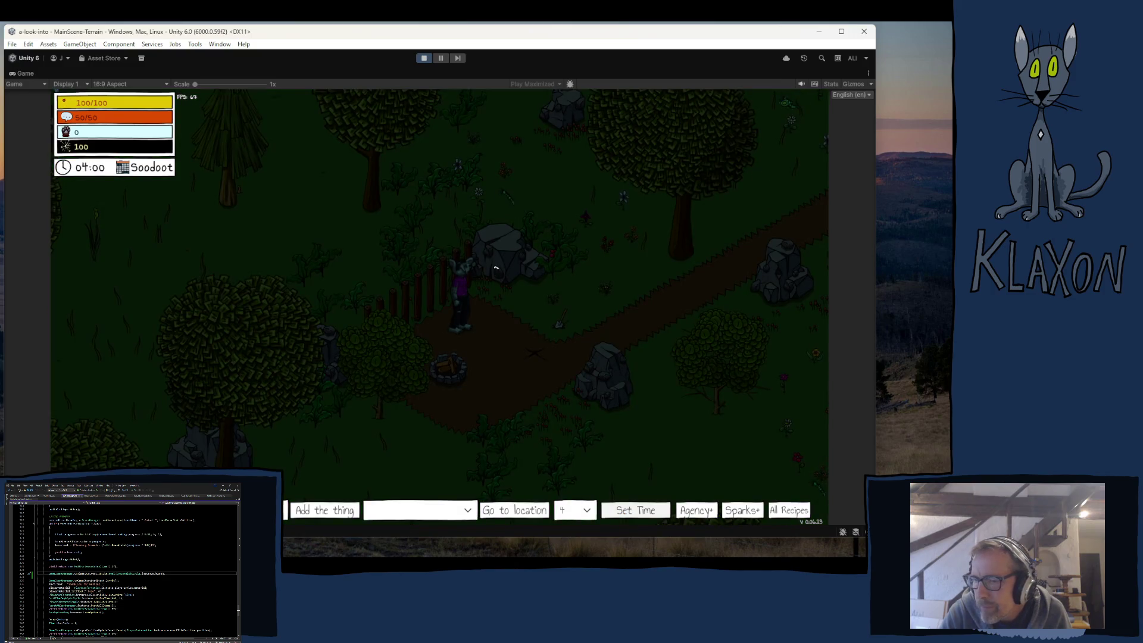
pyautogui.hotkey('ctrl', 'shift', 'c')
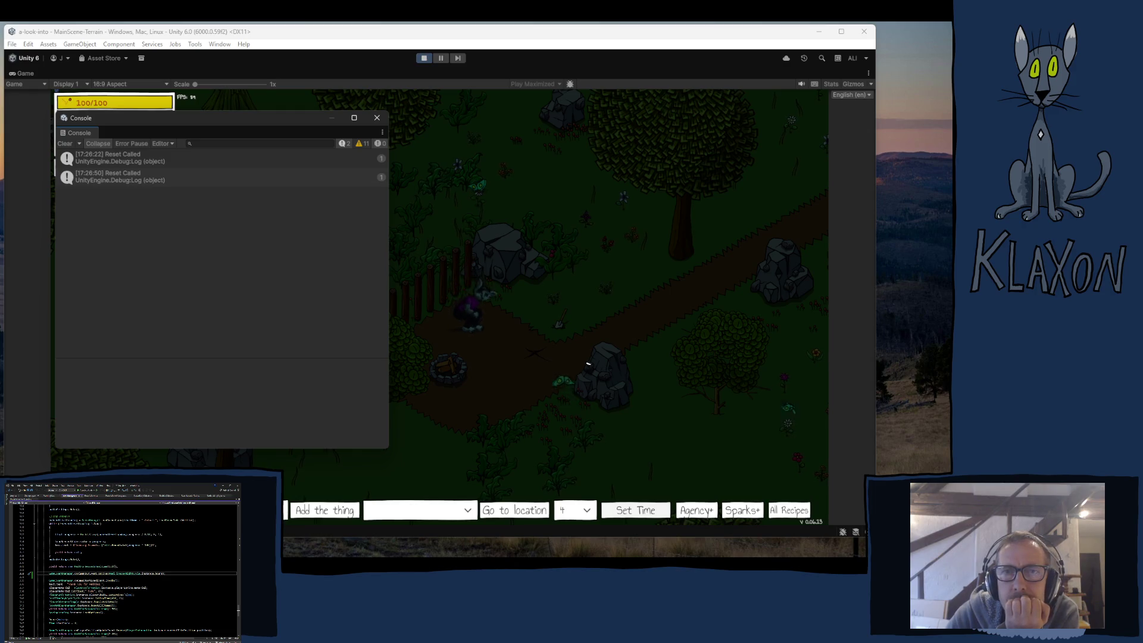
# Switch to Visual Studio showing ResetAtDawnManager.cs and its ResetAllItems listener
pyautogui.hotkey('alt', 'Tab')
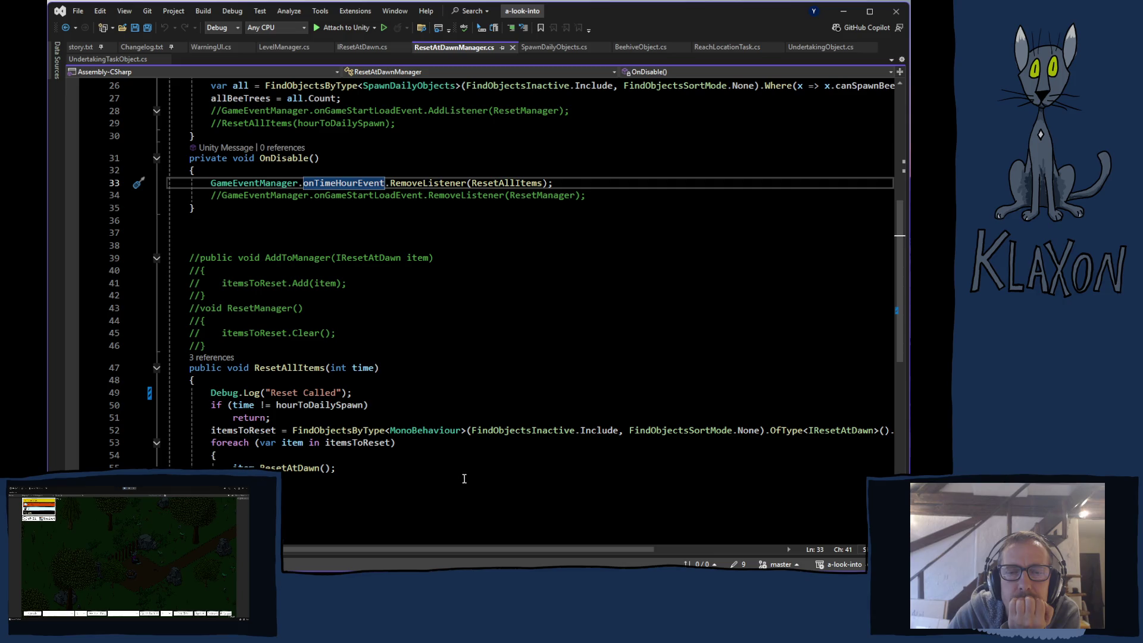
# Select the 'Reset Called' Debug.Log call on line 49
pyautogui.moveTo(210, 392); pyautogui.dragTo(354, 393)
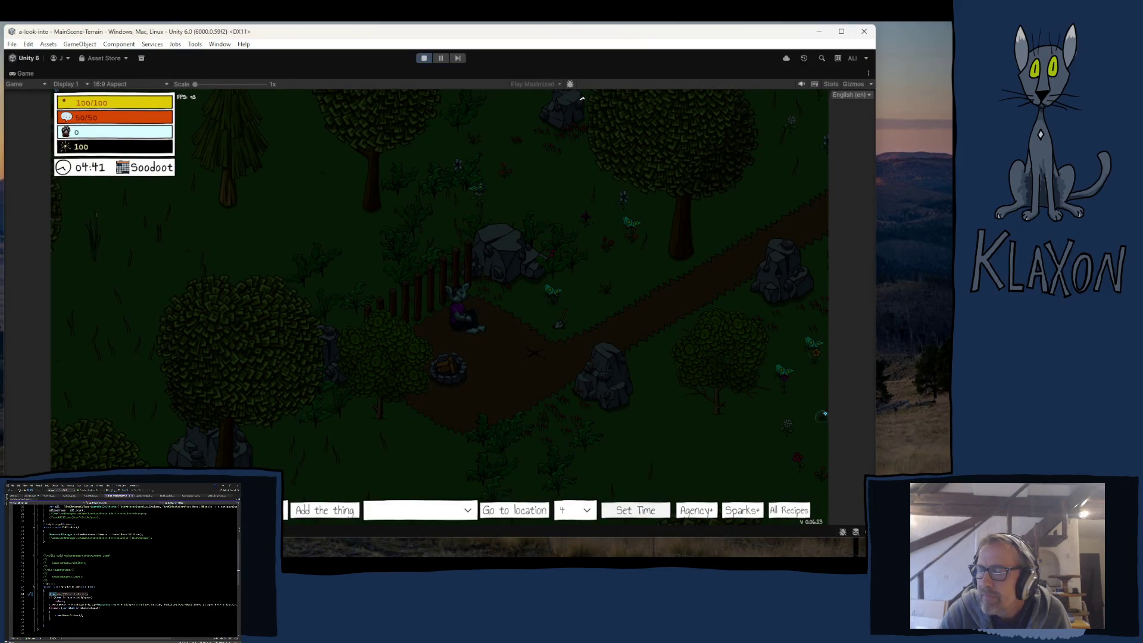
# Hide the debug toolbar, let the clock pass 05:00, and recheck the Console for Reset Called
pyautogui.press('`')
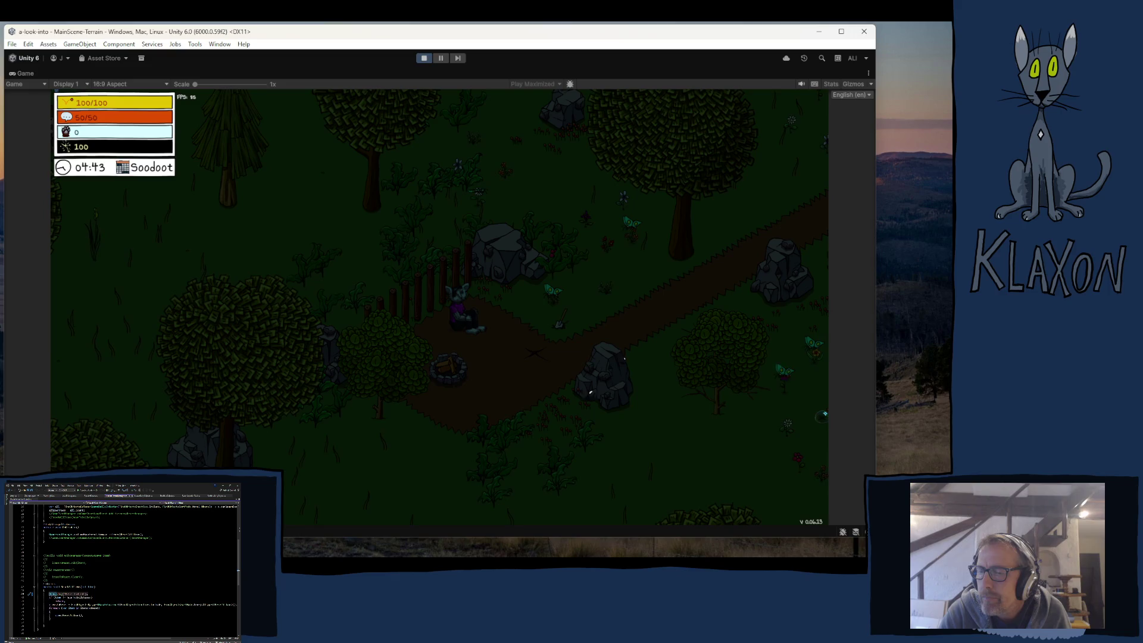
pyautogui.hotkey('ctrl', 'shift', 'c')
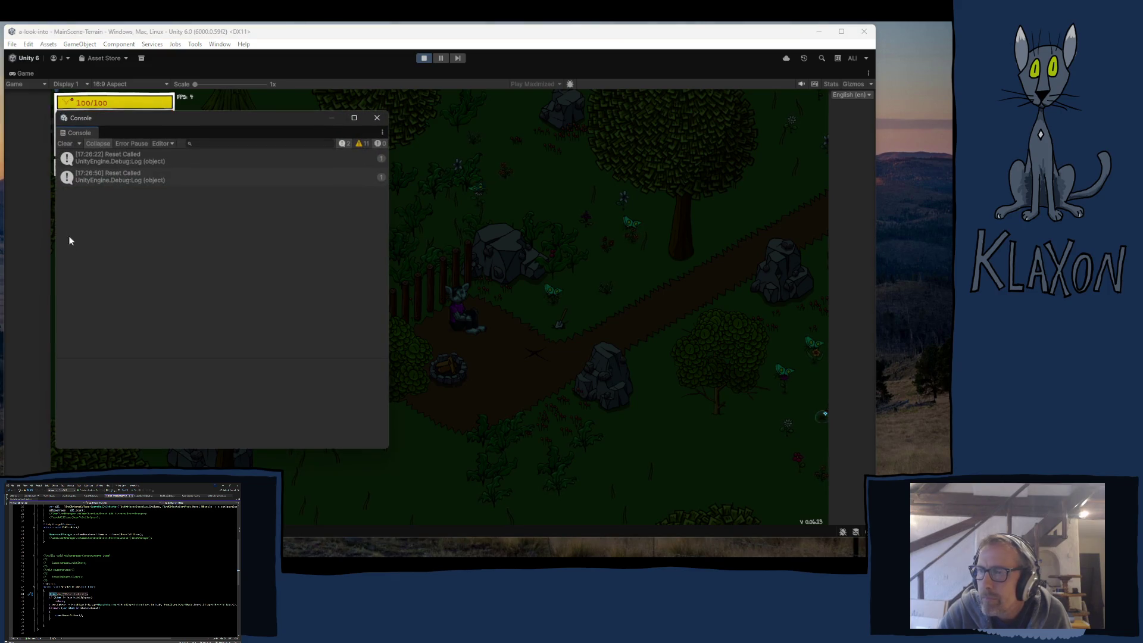
pyautogui.click(377, 118)
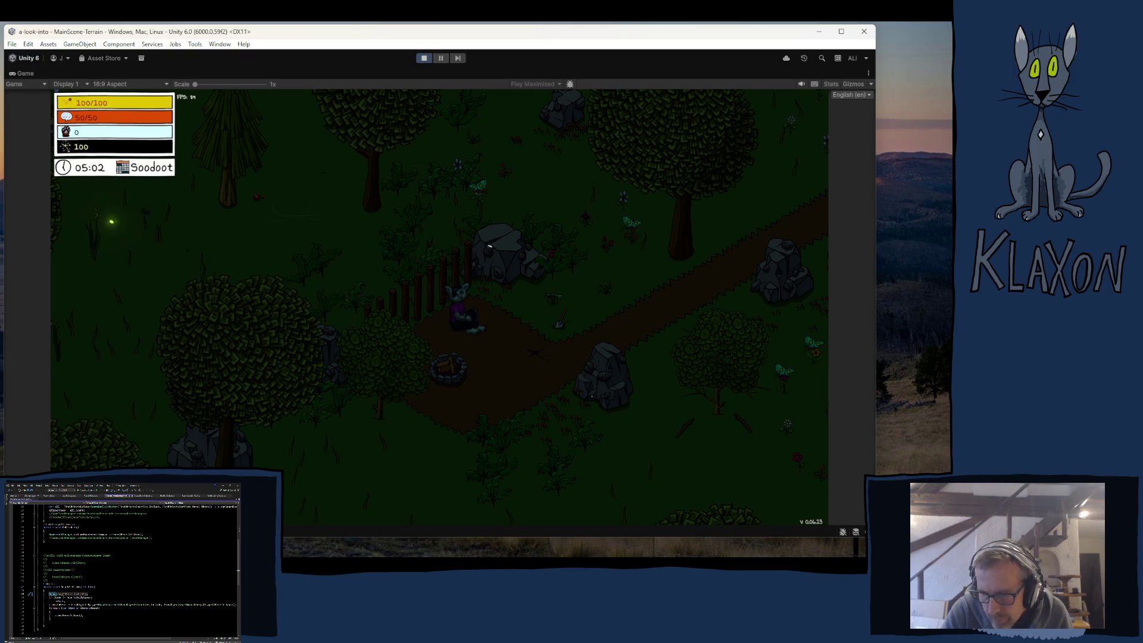
pyautogui.hotkey('ctrl', 'shift', 'c')
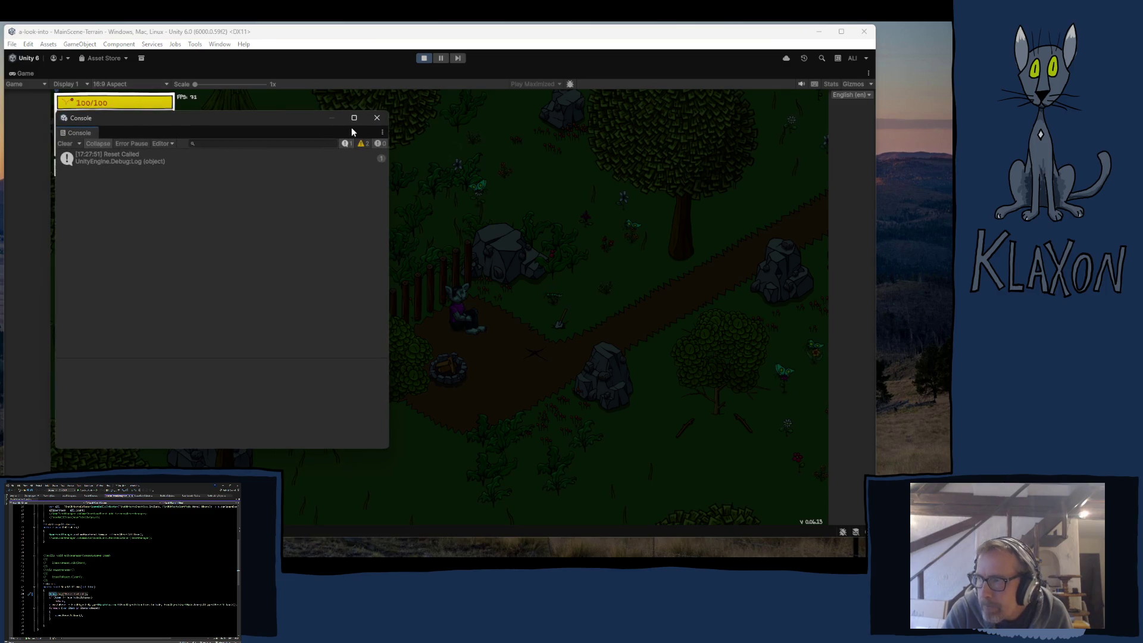
# Close the Console, stop play mode, and turn off Play Maximized to restore the editor layout
pyautogui.click(377, 117)
pyautogui.click(424, 62)
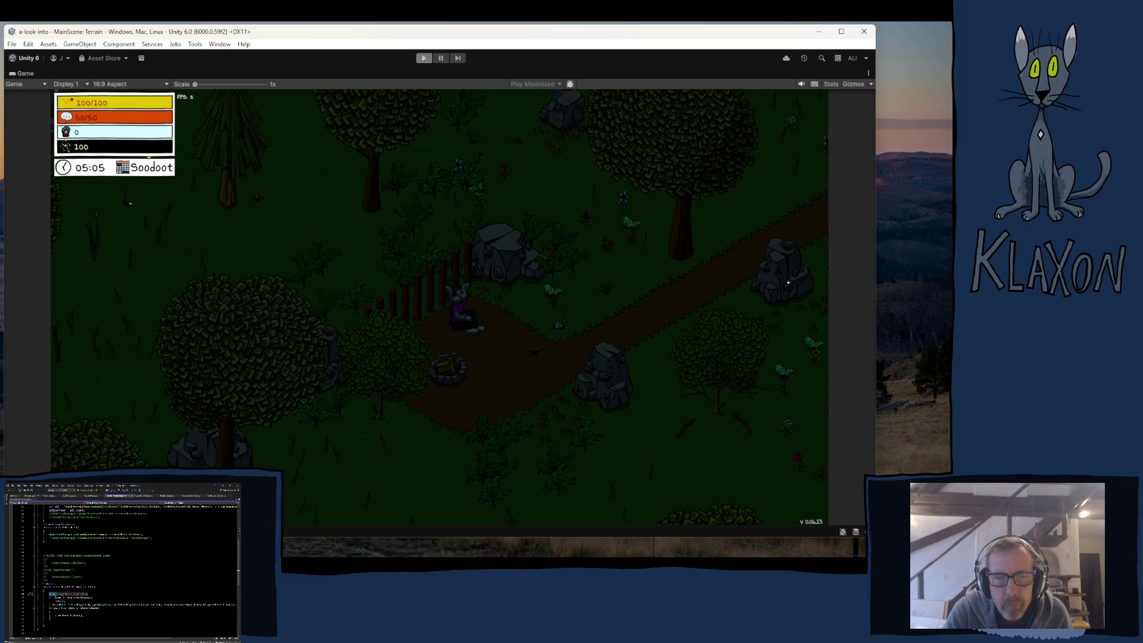
pyautogui.hotkey('ctrl', 'p')
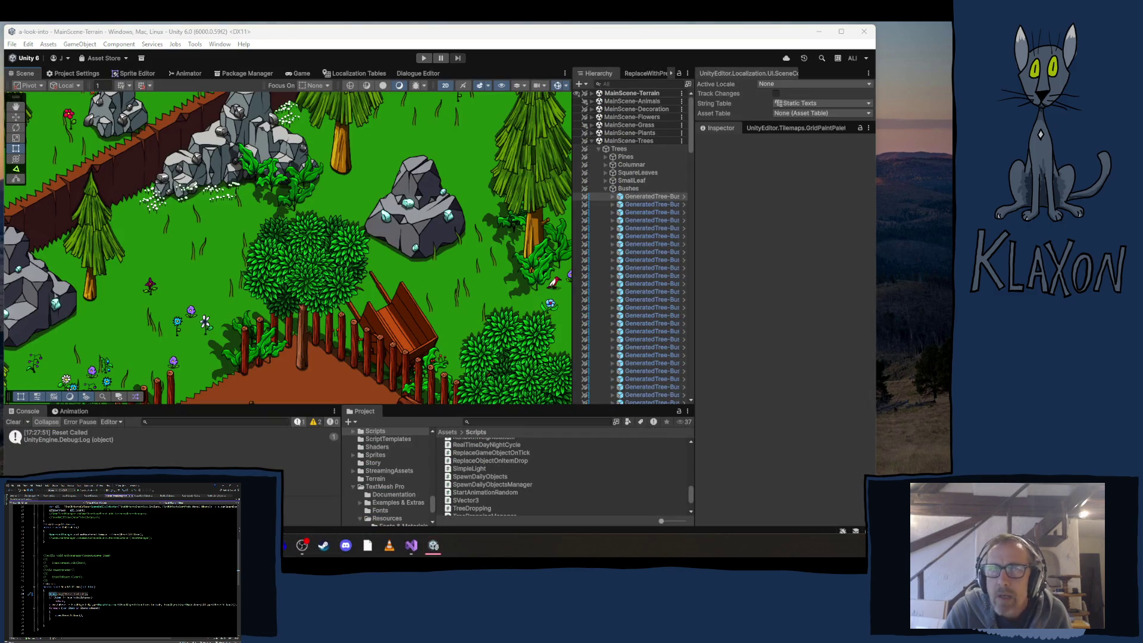
# Switch from Visual Studio back to Unity and open the File menu
pyautogui.hotkey('alt', 'Tab')
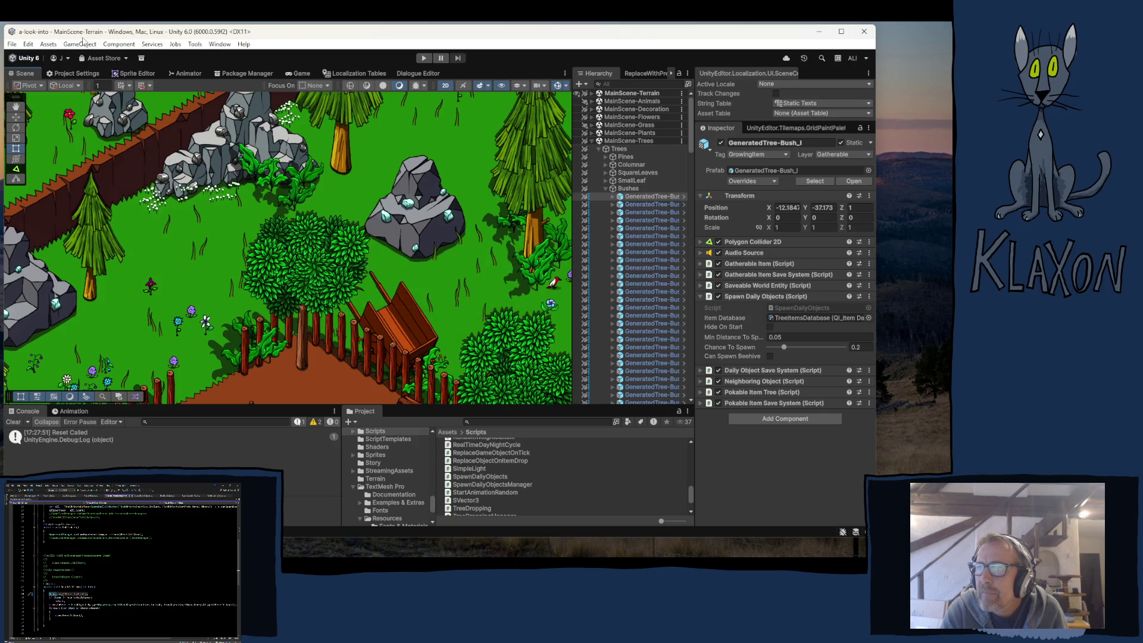
pyautogui.click(12, 45)
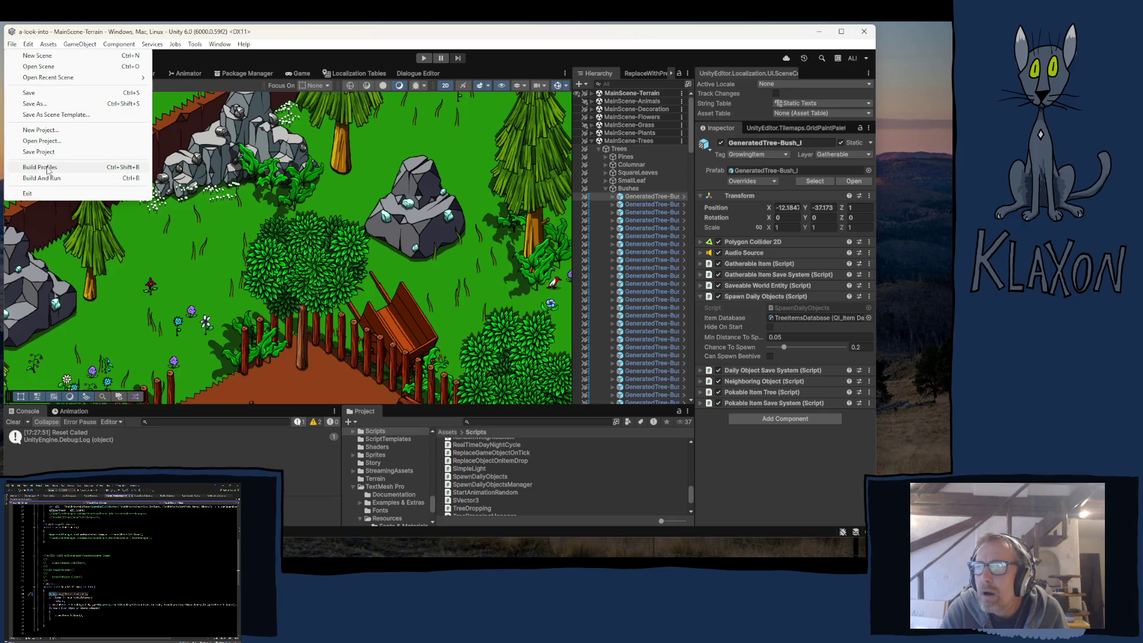
# Build the Windows player from Build Profiles into the Playtest 0.06.13 folder
pyautogui.click(47, 167)
pyautogui.click(358, 207)
pyautogui.click(143, 157)
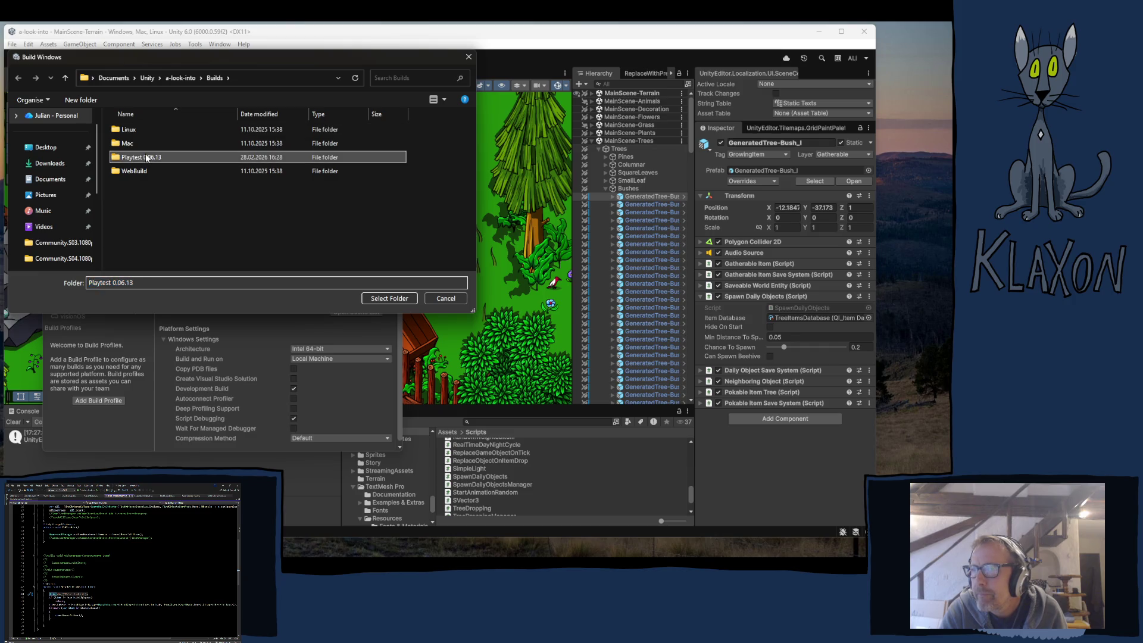
pyautogui.click(384, 297)
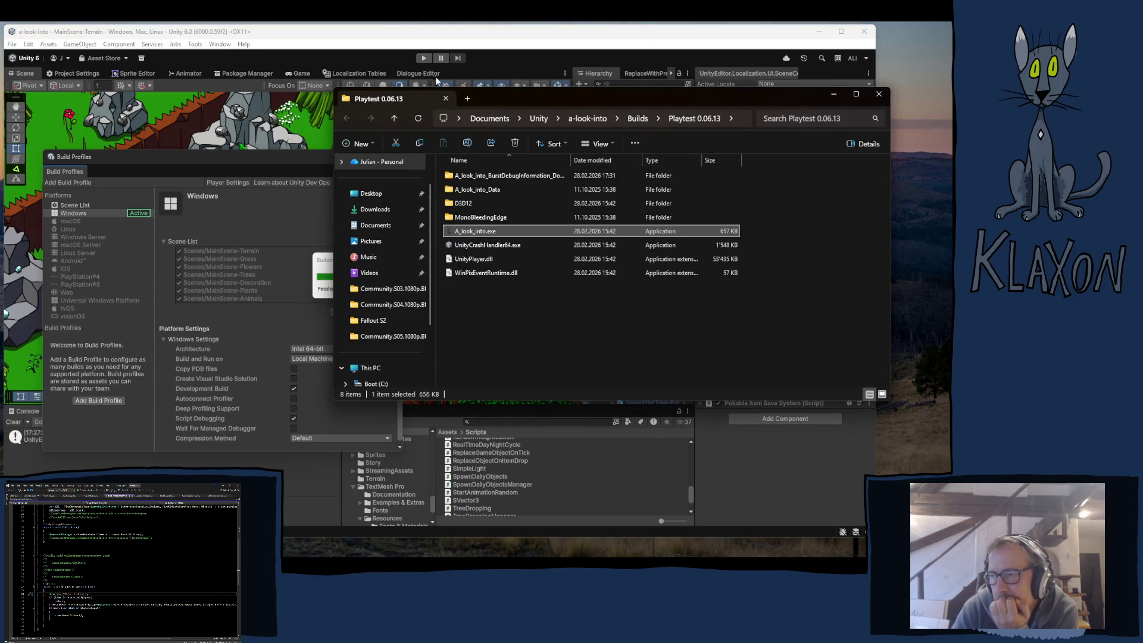
pyautogui.click(329, 264)
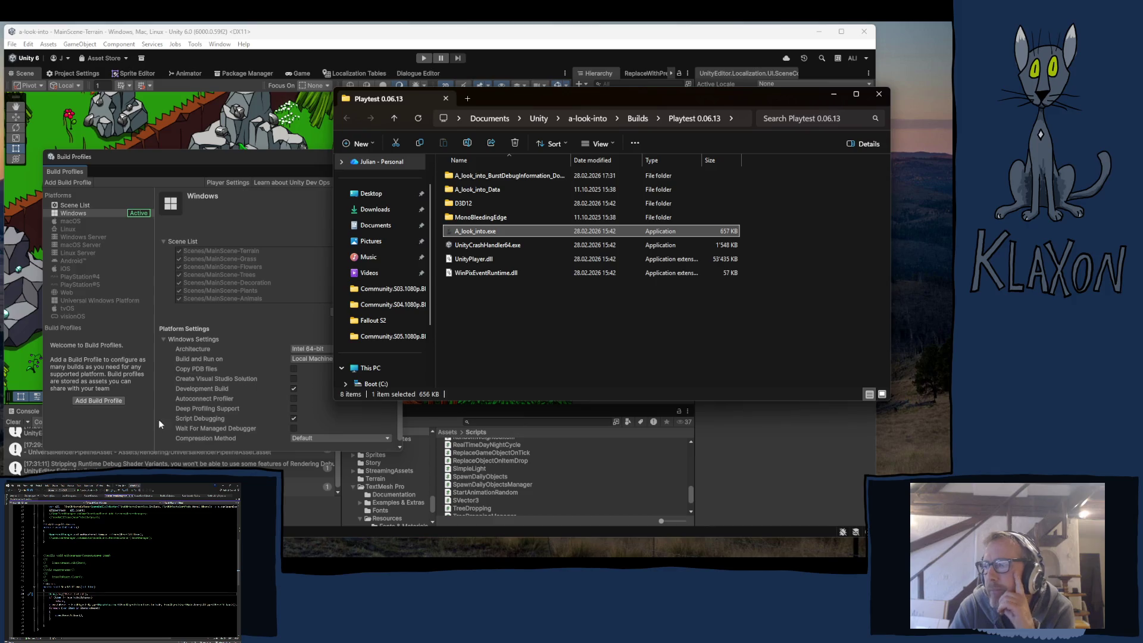
# Launch the built game and start a new save with the default character
pyautogui.doubleClick(470, 231)
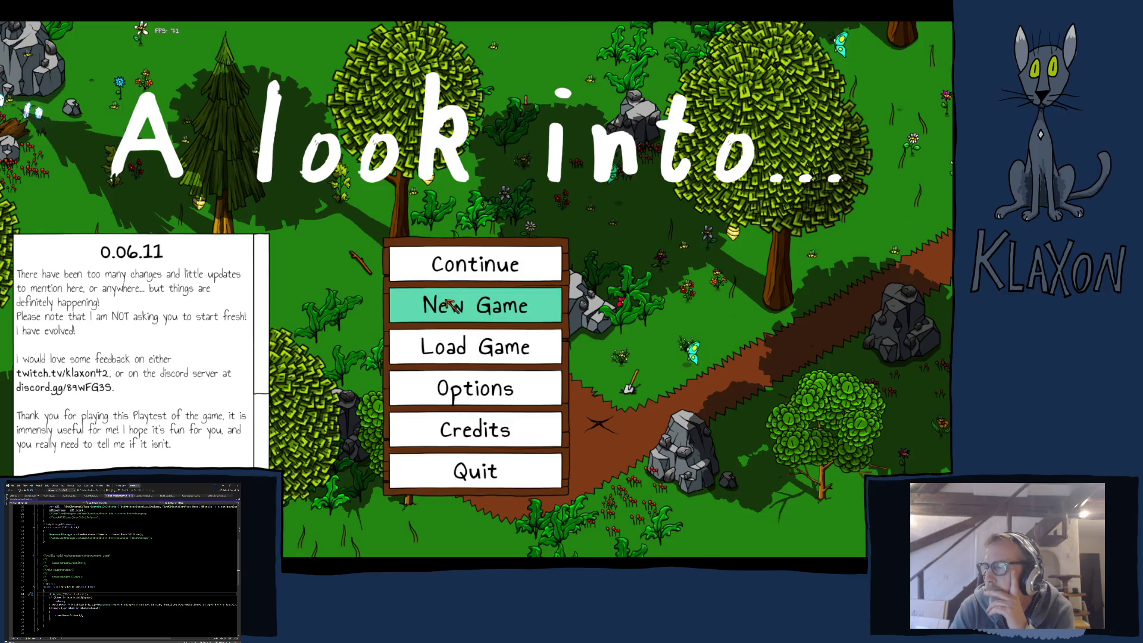
pyautogui.click(463, 316)
pyautogui.click(451, 372)
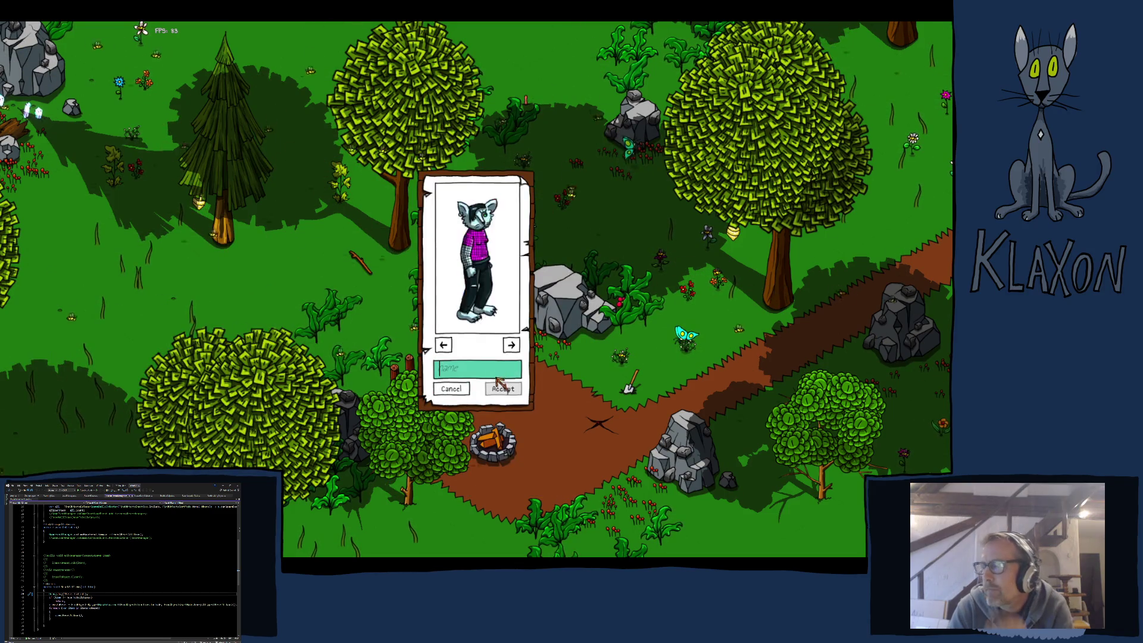
pyautogui.click(501, 387)
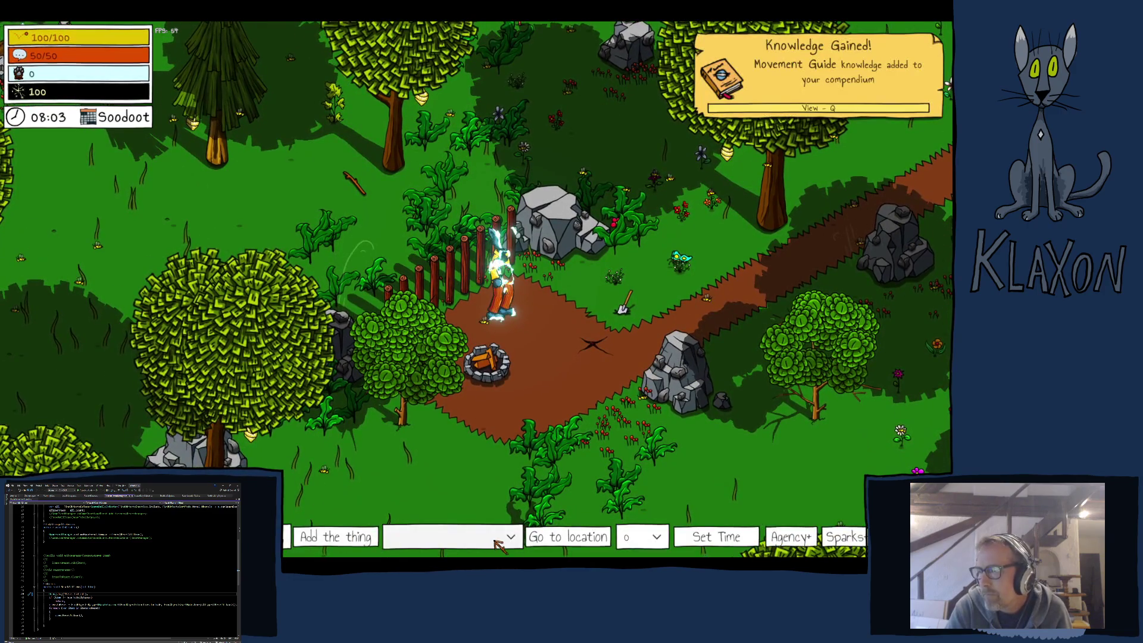
# Jump the in-game clock to 04:00 via the debug toolbar, then hide it with F1
pyautogui.click(499, 543)
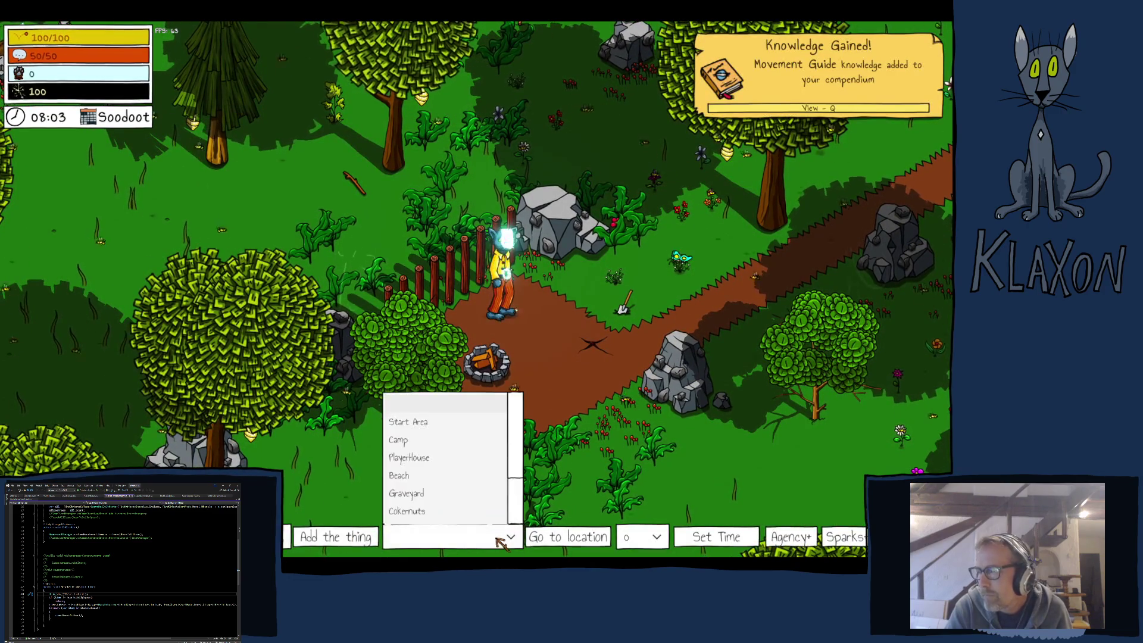
pyautogui.click(648, 541)
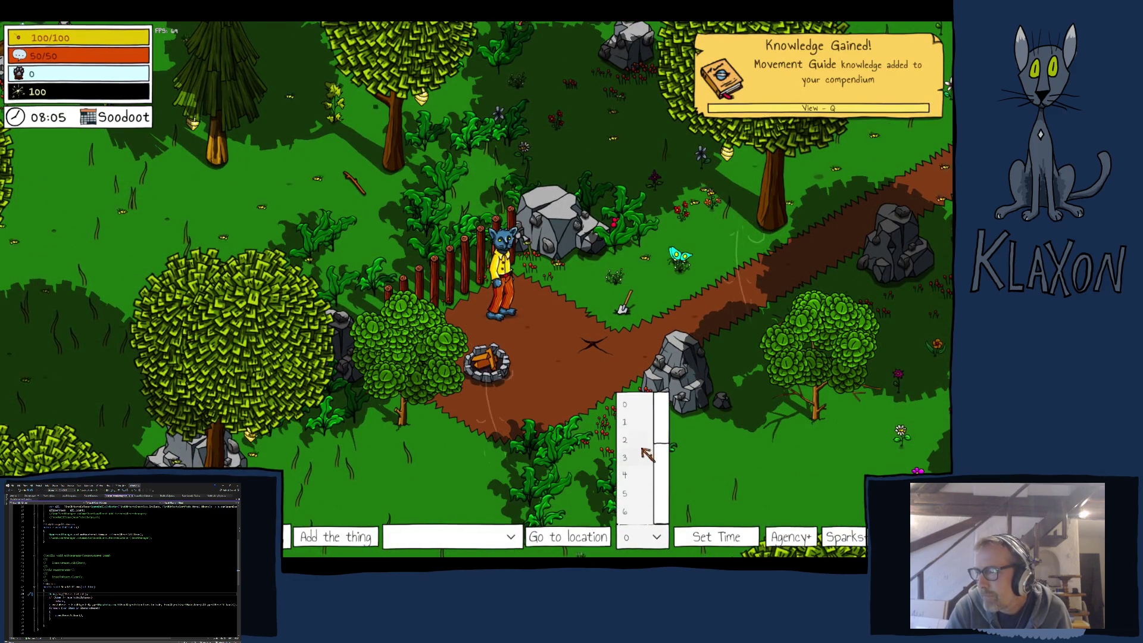
pyautogui.click(655, 511)
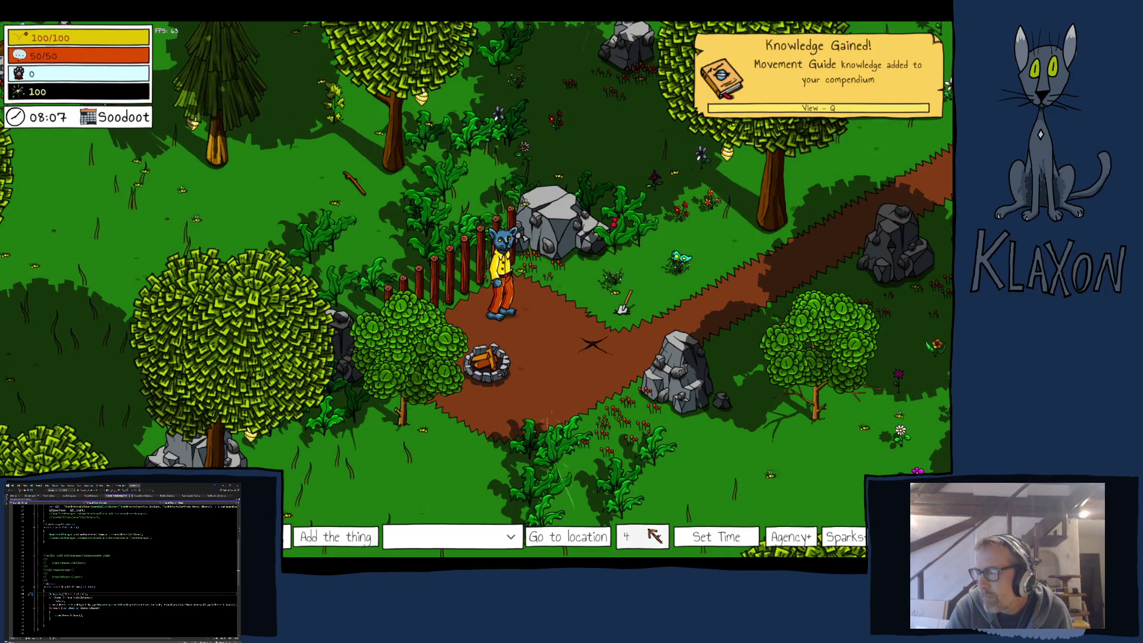
pyautogui.click(694, 543)
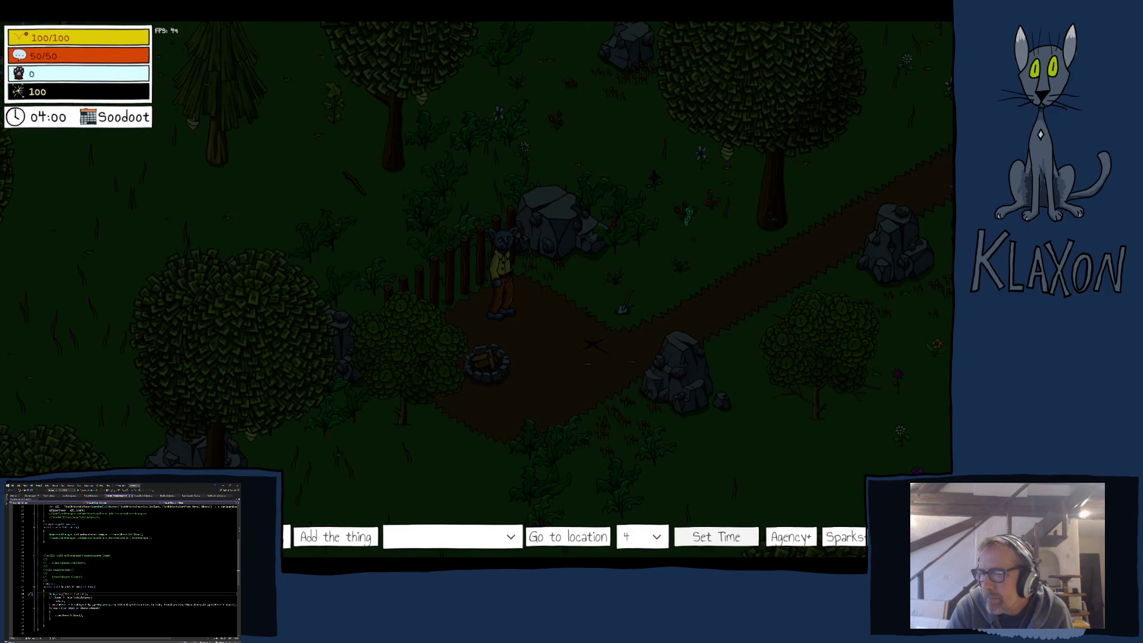
pyautogui.press('F1')
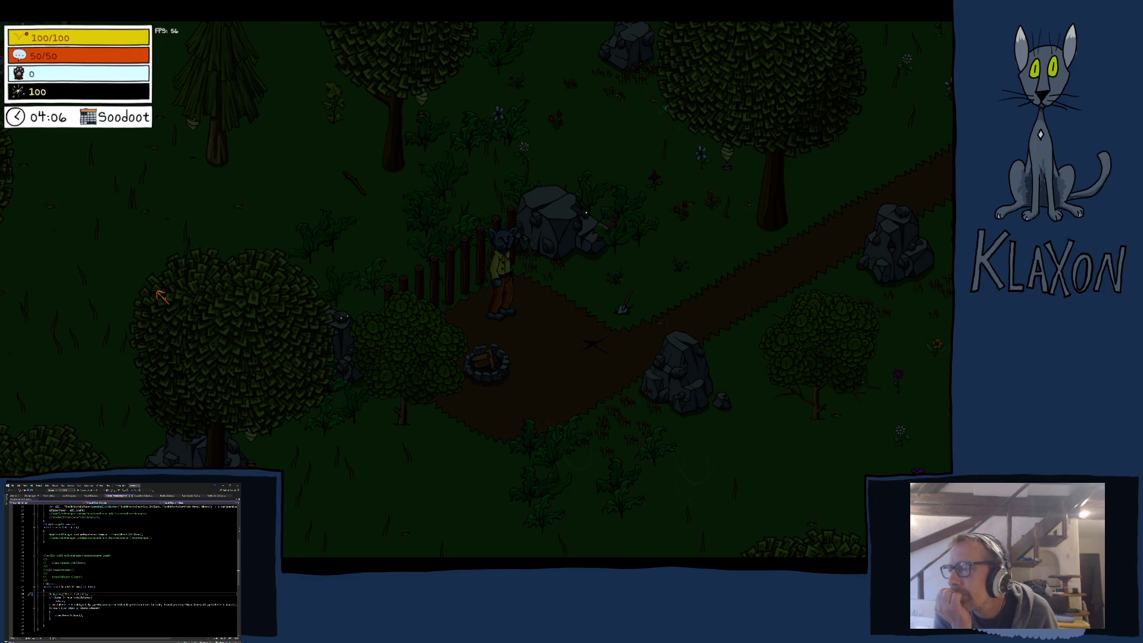
# Walk onto the rocks, pick up the green creature, and drop it beside the character
pyautogui.press('w')
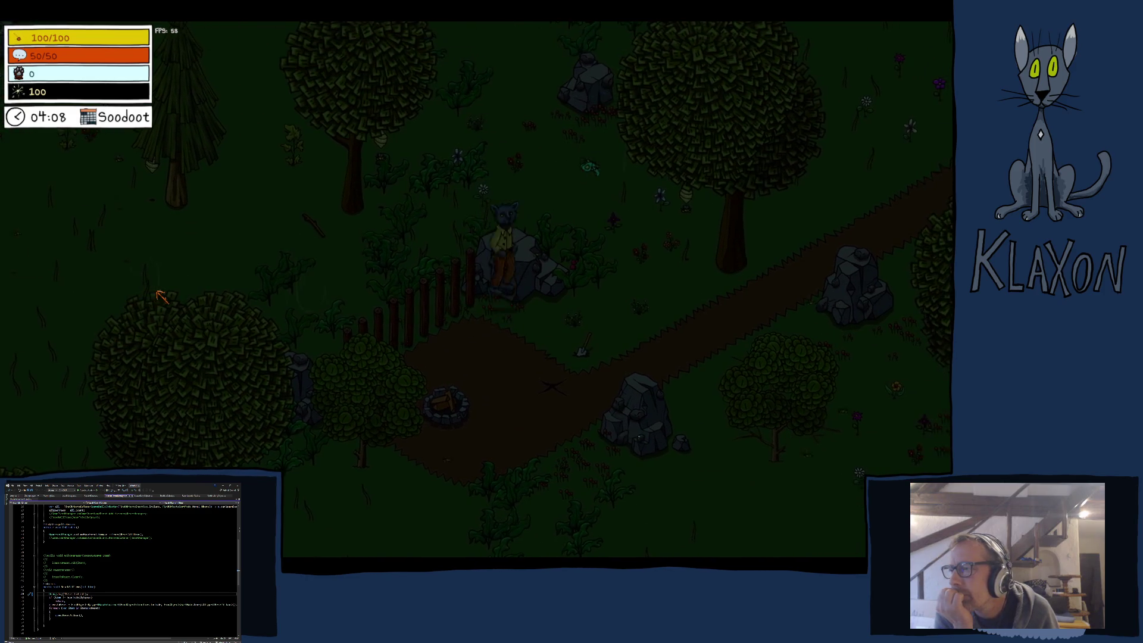
pyautogui.press('w')
pyautogui.press('s')
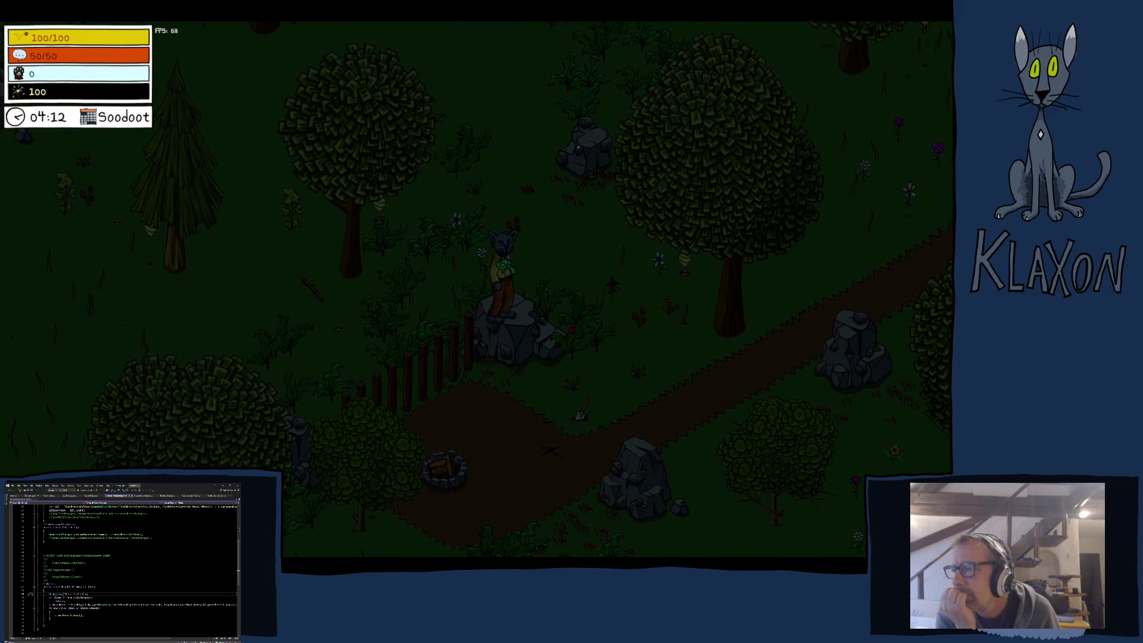
pyautogui.press('s')
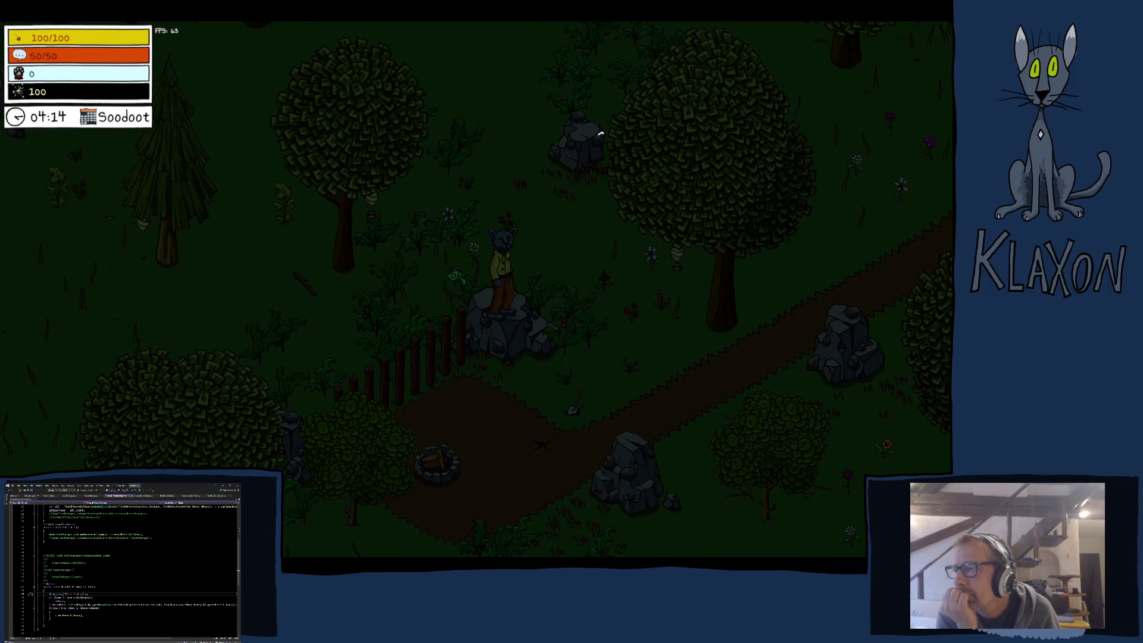